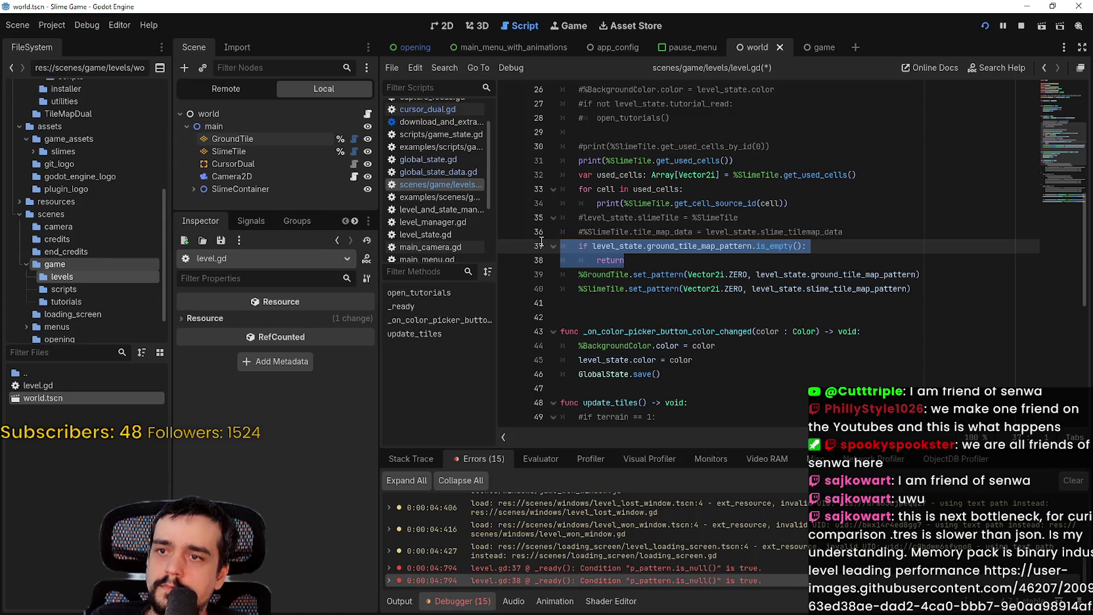
# Step: Negate the line 37 ground pattern is_empty check, delete the early return, and indent the GroundTile call
pyautogui.click(617, 247)
pyautogui.write('!')
pyautogui.moveTo(627, 261); pyautogui.dragTo(575, 262)
pyautogui.press('BackSpace')
pyautogui.press('BackSpace')
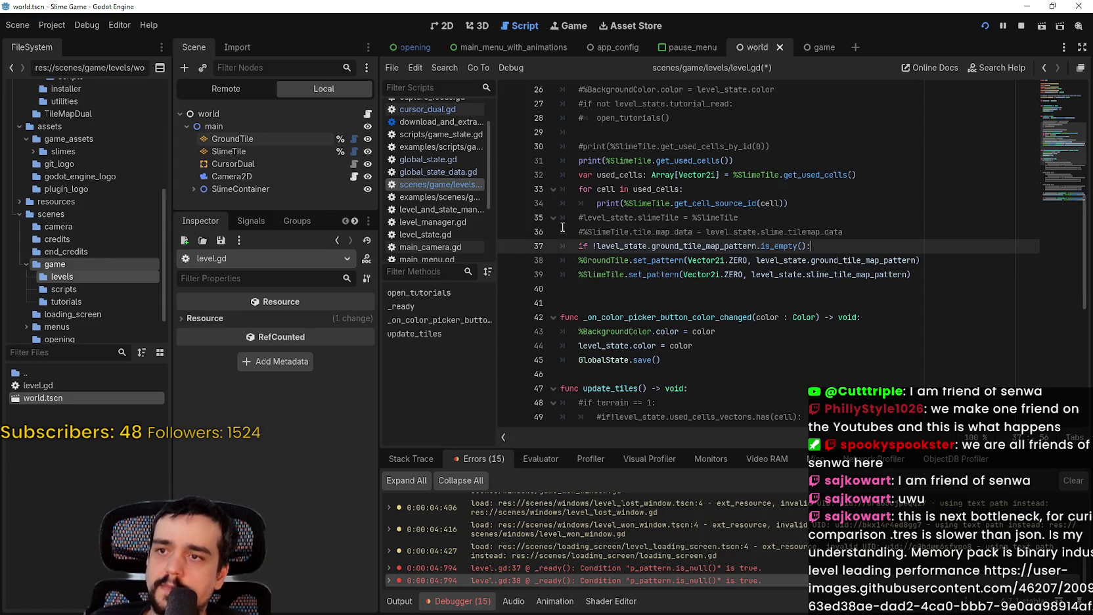
pyautogui.click(566, 261)
pyautogui.press('Tab')
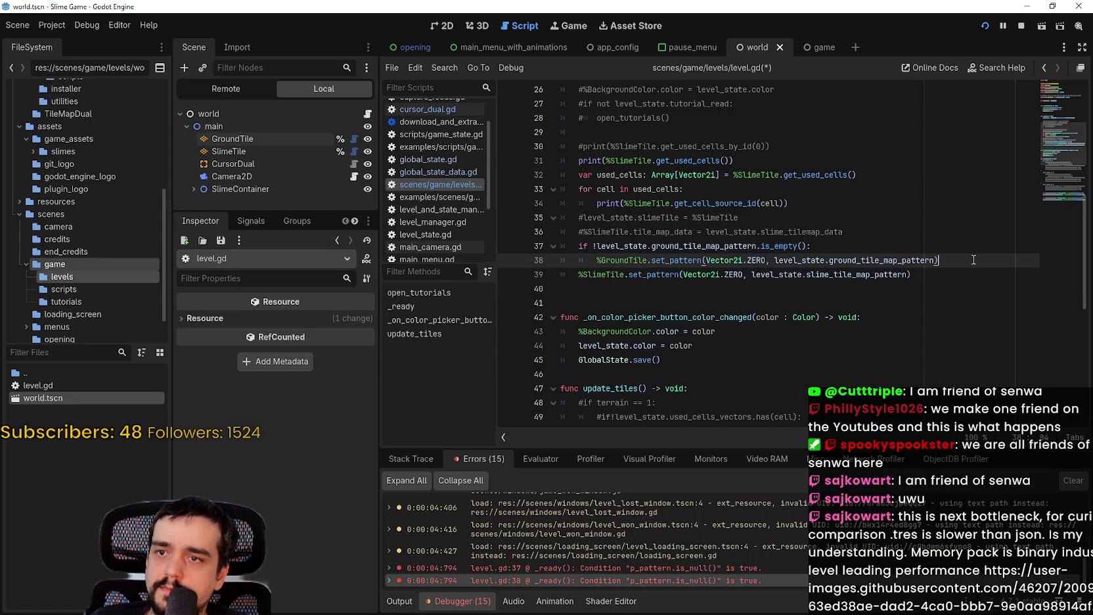
pyautogui.press('Return')
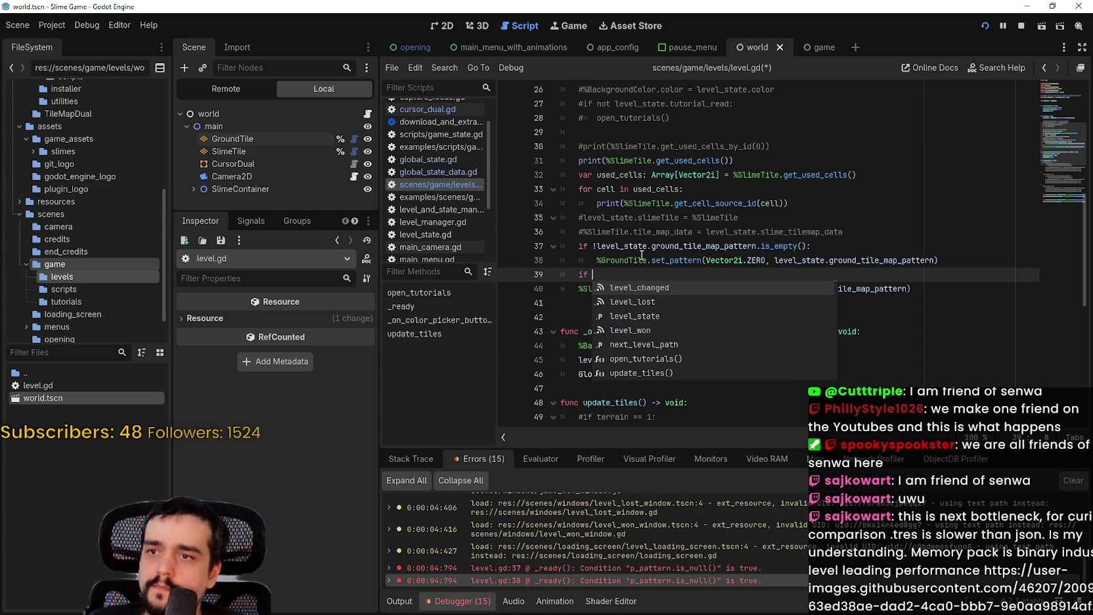
pyautogui.click(633, 245)
# Step: Add a level_state.slime_tile_map_pattern.is_empty() condition on line 39 and indent the SlimeTile call under it
pyautogui.click(803, 289)
pyautogui.hotkey('shift', 'Up')
pyautogui.doubleClick(829, 291)
pyautogui.moveTo(829, 292); pyautogui.dragTo(800, 284)
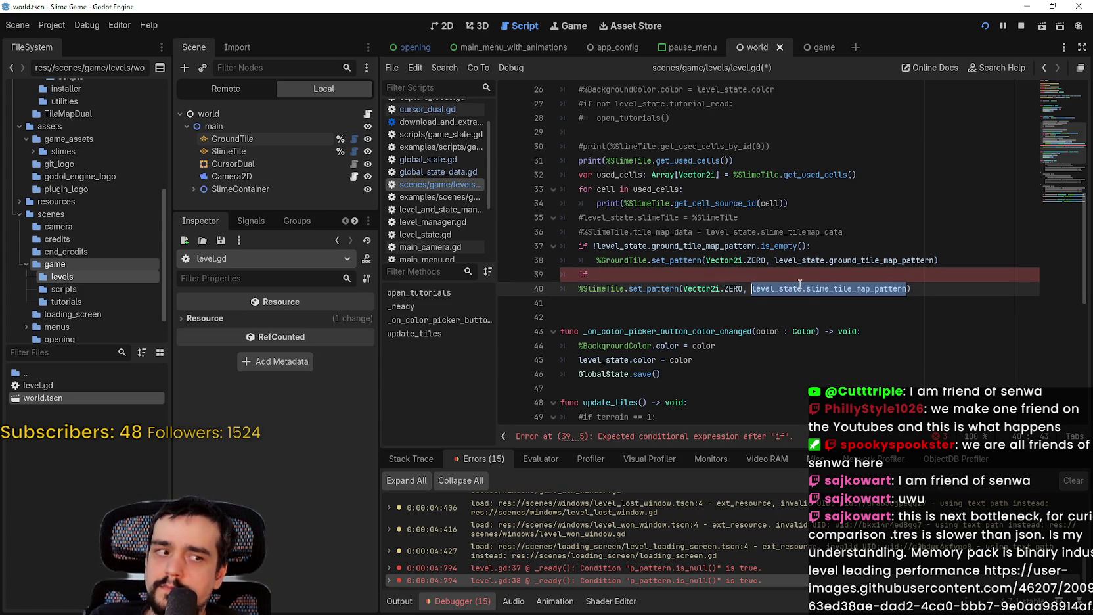
pyautogui.hotkey('ctrl', 'c')
pyautogui.click(739, 275)
pyautogui.hotkey('ctrl', 'v')
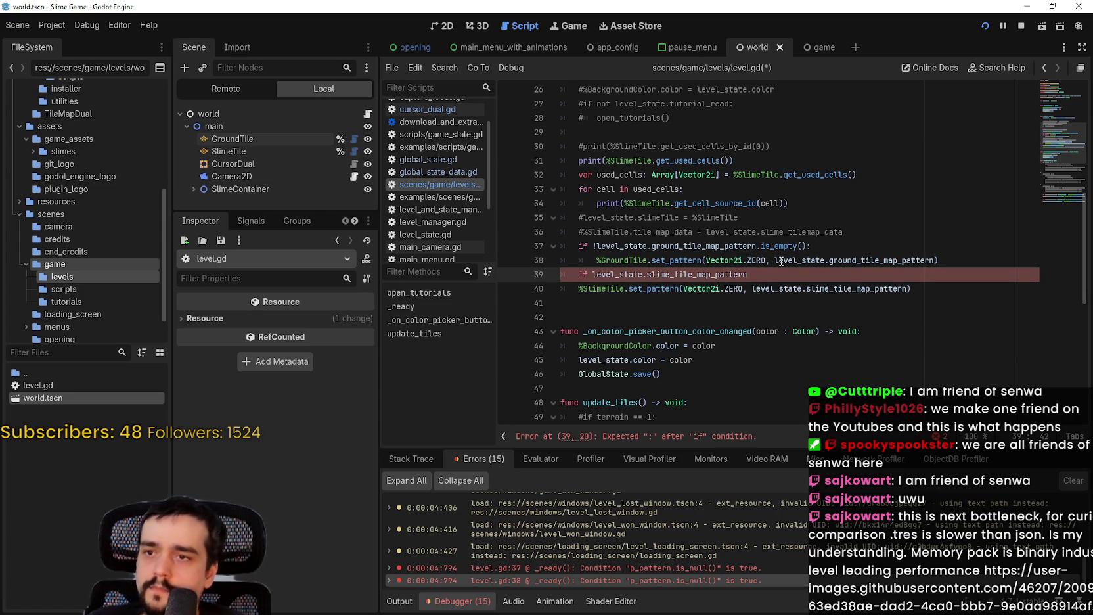
pyautogui.write('.is')
pyautogui.press('Return')
pyautogui.press('Return')
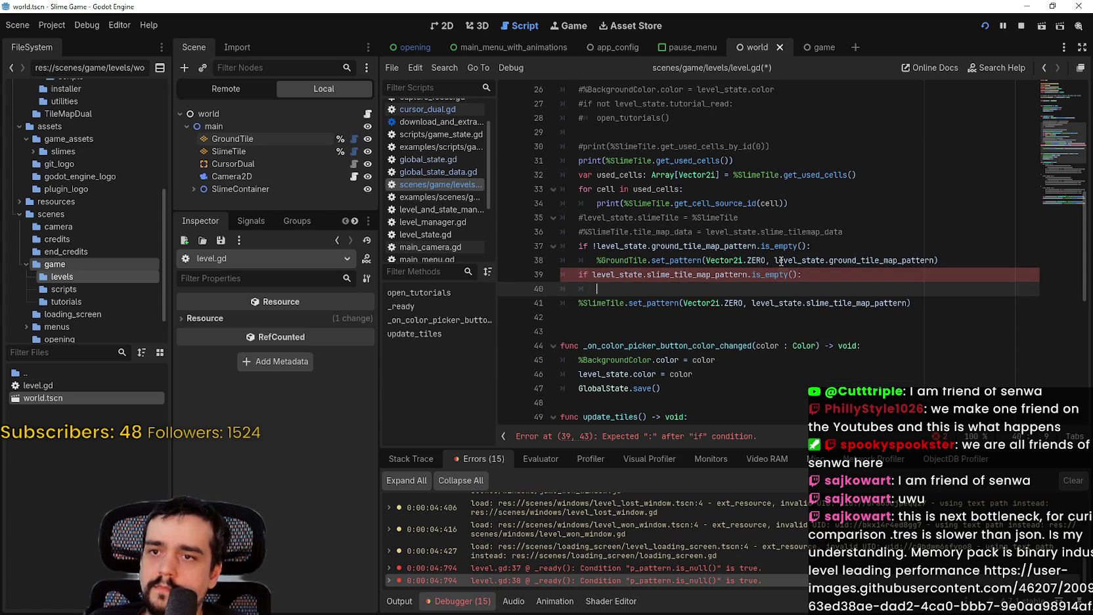
pyautogui.press('BackSpace')
pyautogui.click(568, 290)
pyautogui.press('Tab')
pyautogui.click(592, 275)
# Step: Negate the slime pattern check, then restart the game and confirm a New Game
pyautogui.write('!')
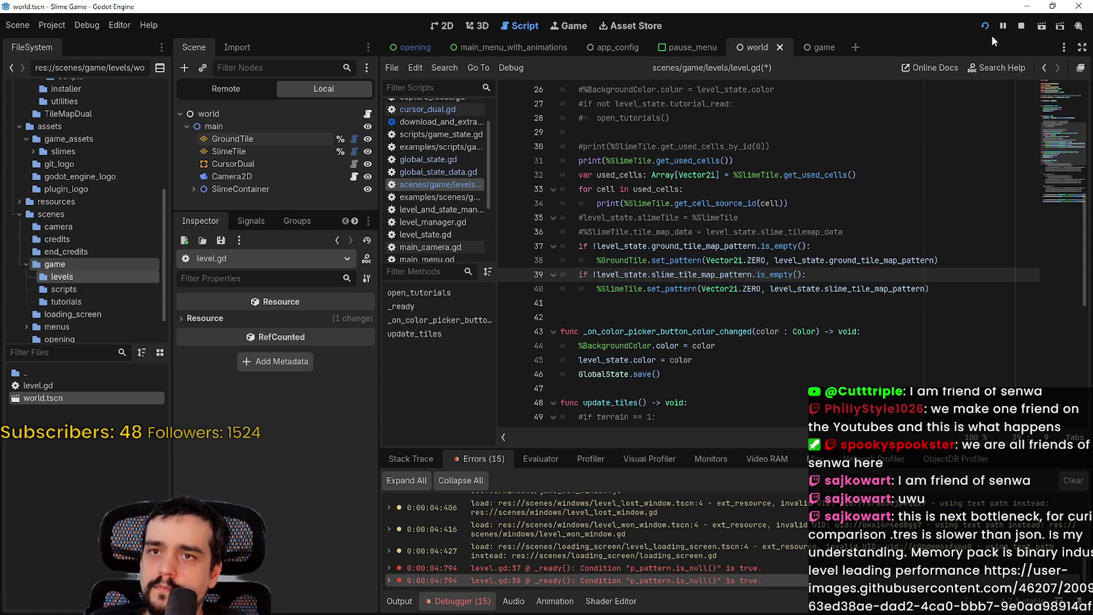
pyautogui.click(987, 28)
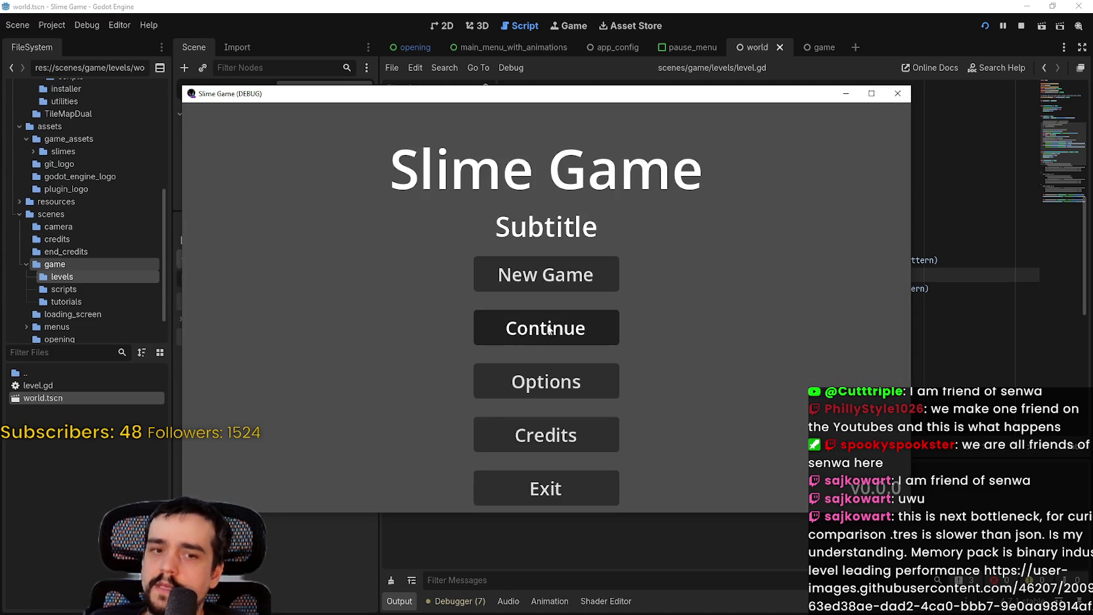
pyautogui.click(564, 278)
pyautogui.click(588, 386)
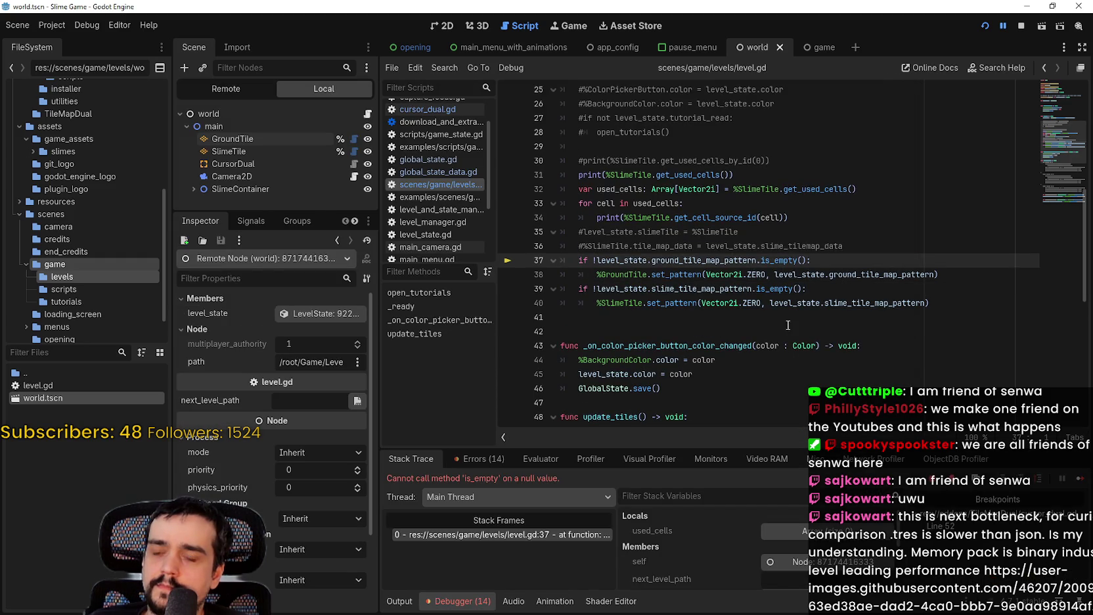
# Step: Use Lookup Symbol on LevelState to open level_state.gd after the line 37 null error
pyautogui.doubleClick(753, 261)
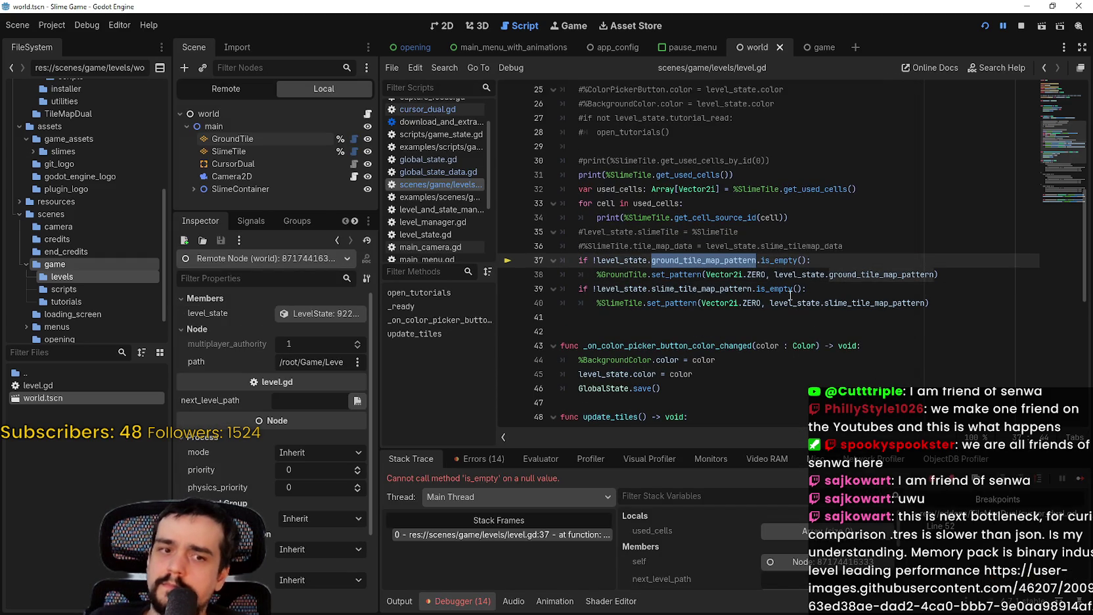
pyautogui.click(707, 261)
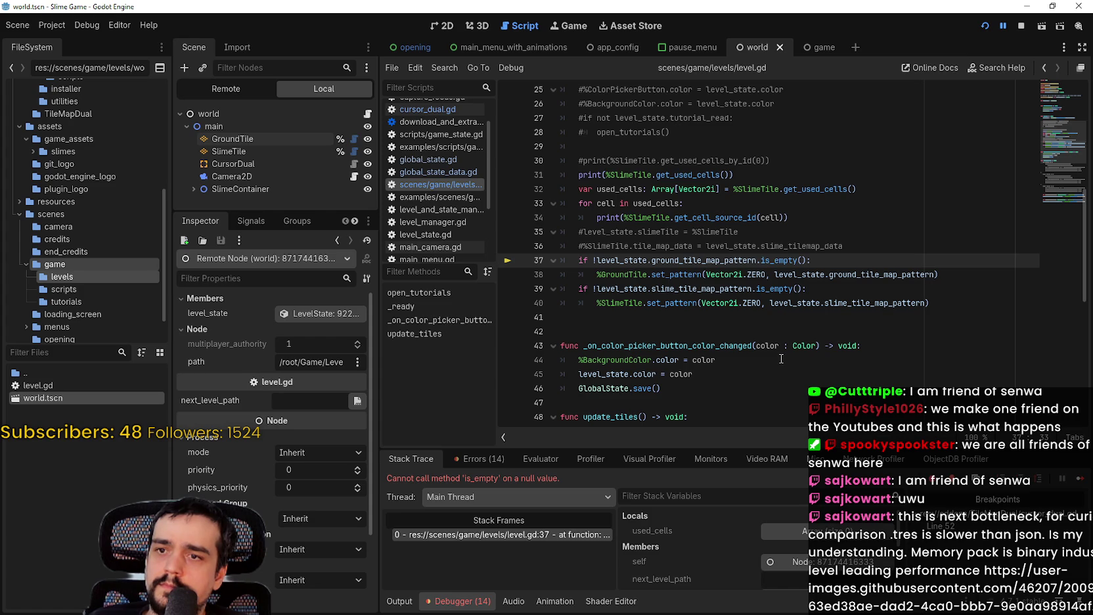
pyautogui.scroll(3)
pyautogui.scroll(3)
pyautogui.scroll(3)
pyautogui.rightClick(668, 162)
pyautogui.press('Escape')
pyautogui.rightClick(657, 174)
pyautogui.click(728, 356)
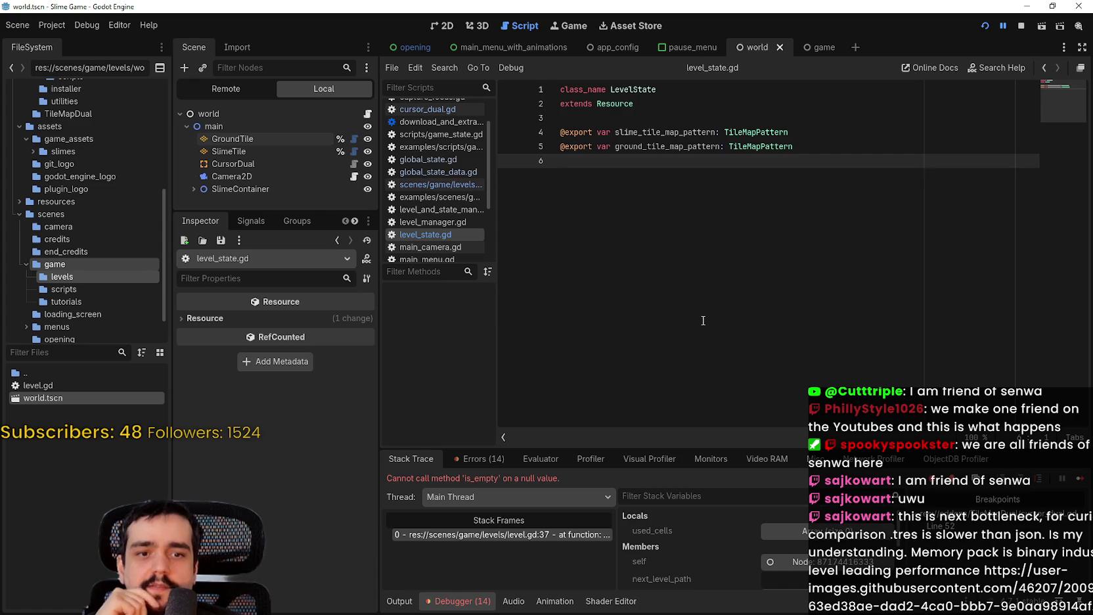
# Step: Back in level.gd, inspect the live level_state in the debugger, showing both tile patterns empty
pyautogui.doubleClick(672, 146)
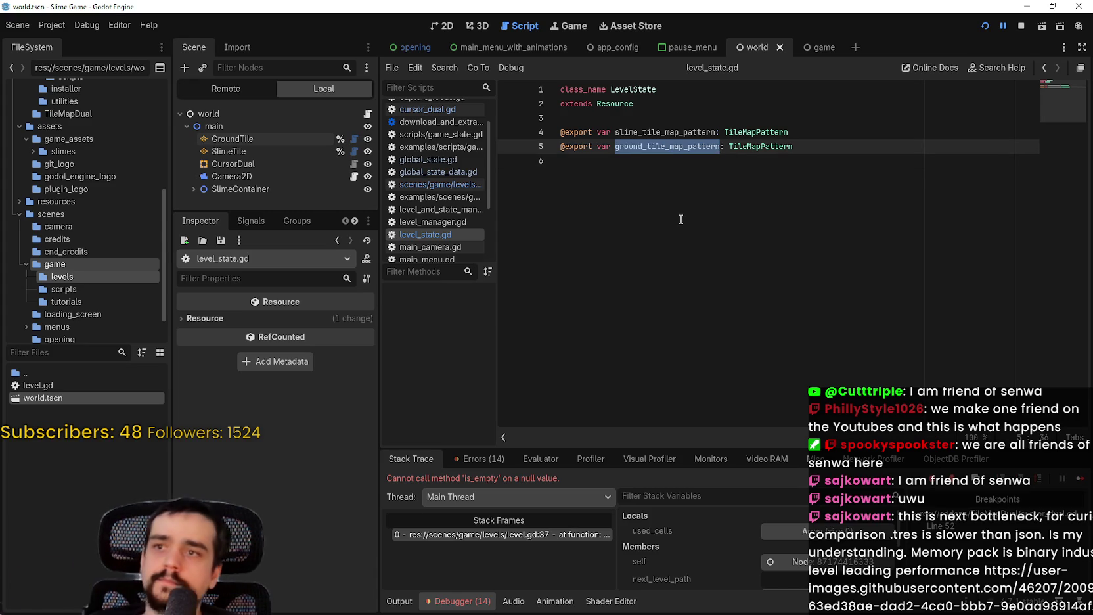
pyautogui.hotkey('alt', 'Left')
pyautogui.click(798, 271)
pyautogui.scroll(-3)
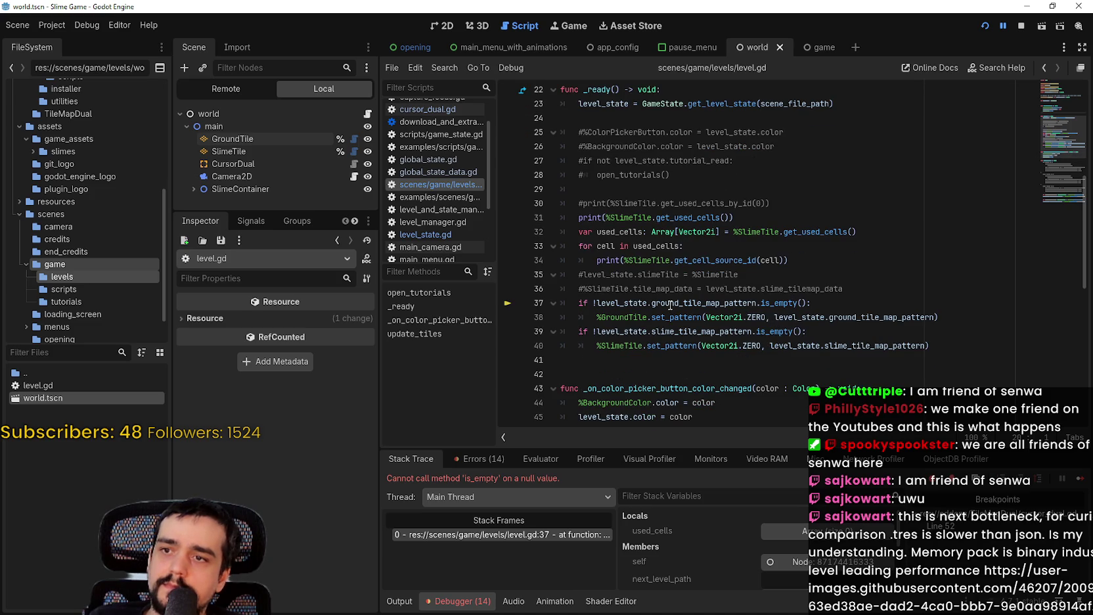
pyautogui.click(756, 302)
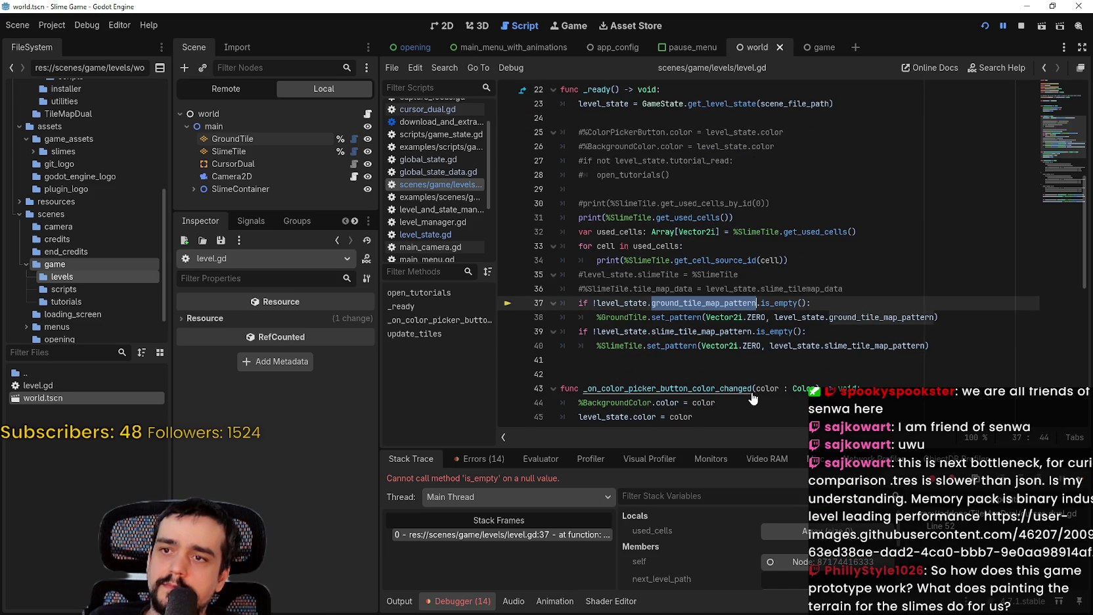
pyautogui.click(715, 332)
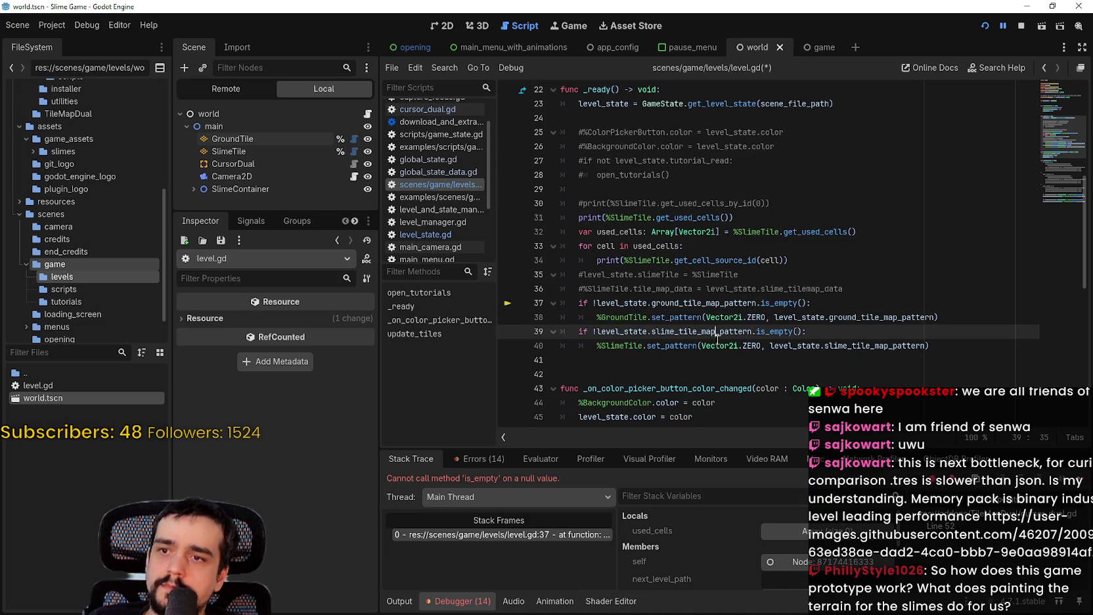
pyautogui.moveTo(793, 386)
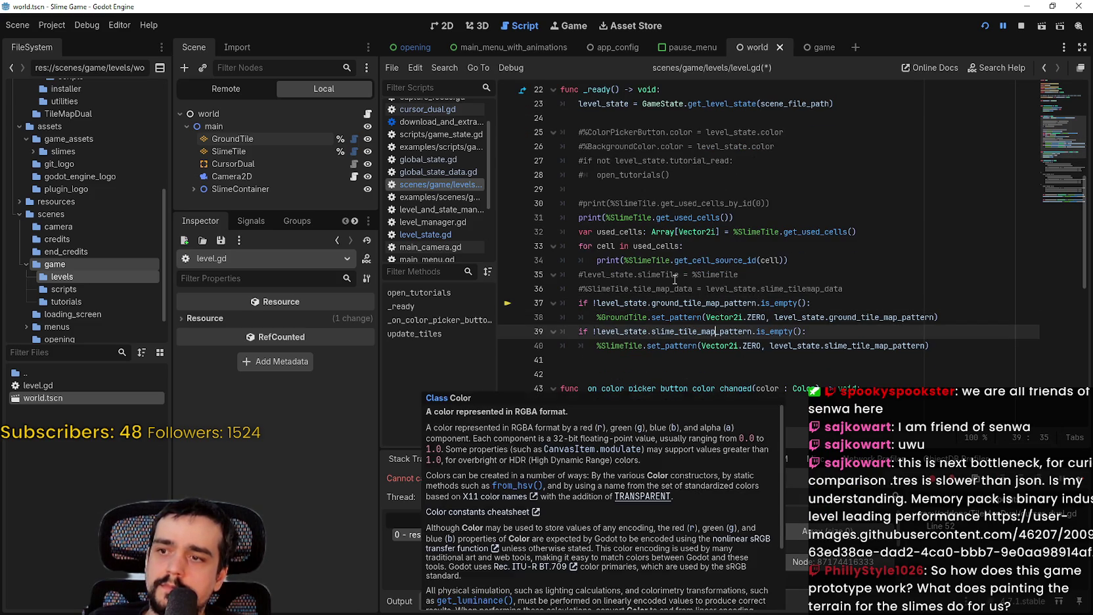
pyautogui.doubleClick(636, 301)
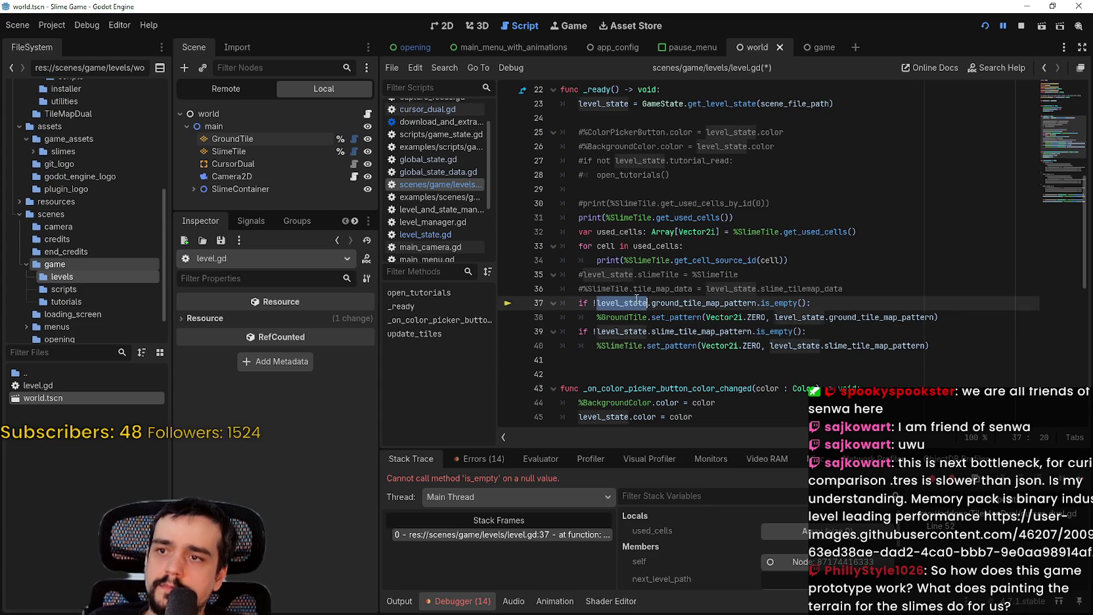
pyautogui.scroll(-3)
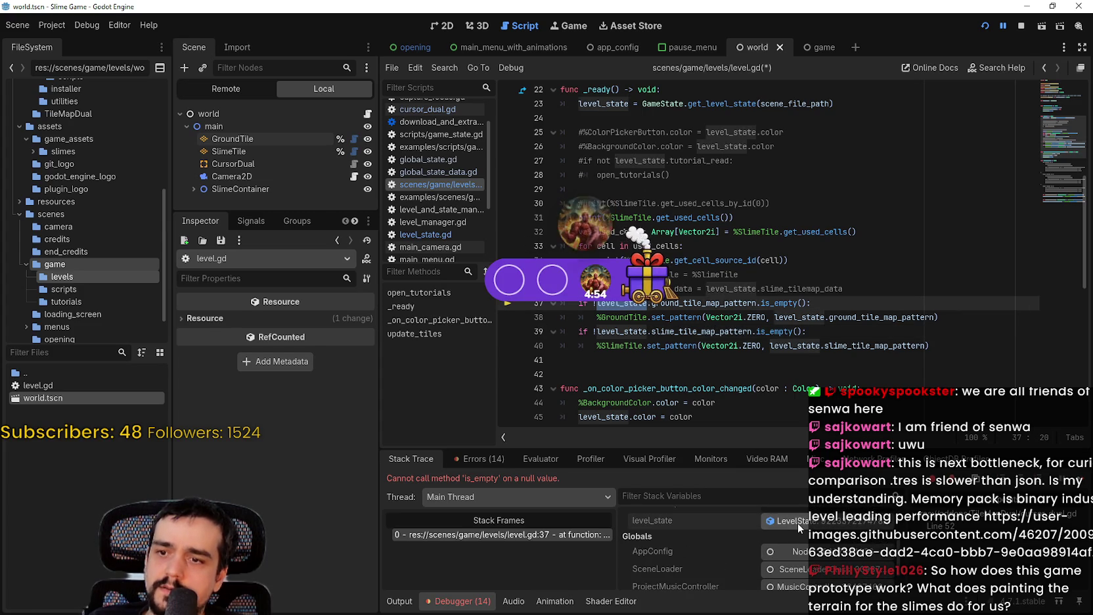
pyautogui.click(797, 523)
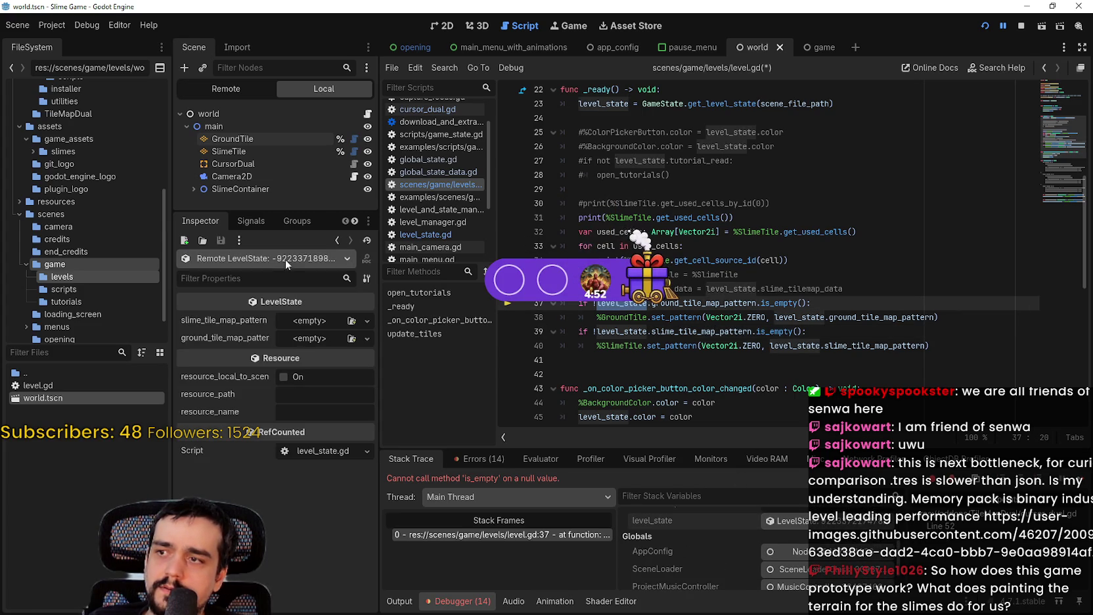
# Step: Stop the game and relaunch it with F5
pyautogui.moveTo(243, 324)
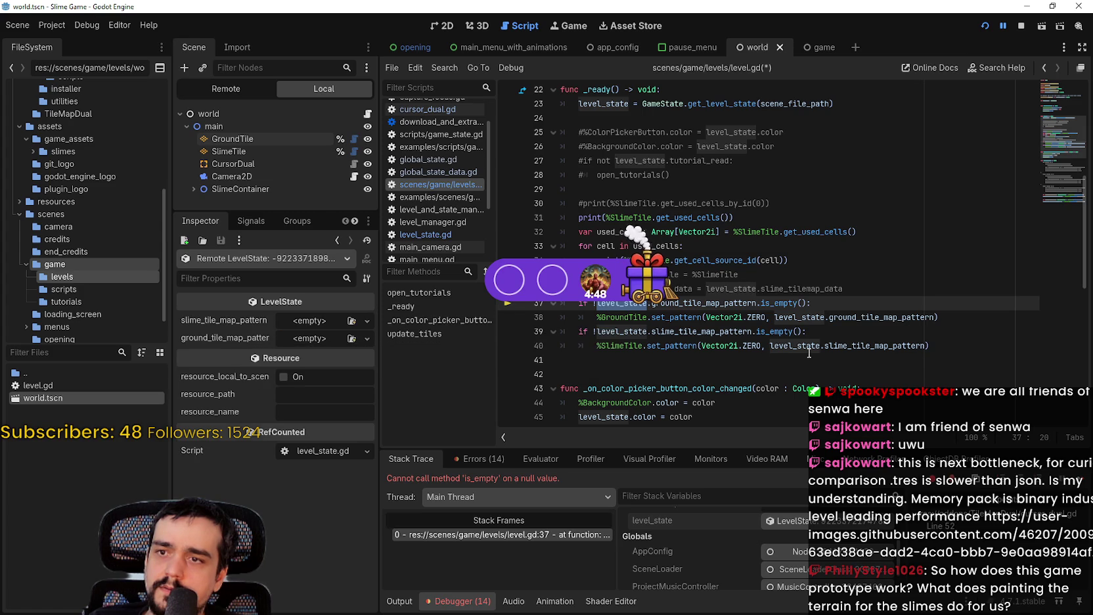
pyautogui.click(1020, 26)
pyautogui.moveTo(724, 319)
pyautogui.press('F5')
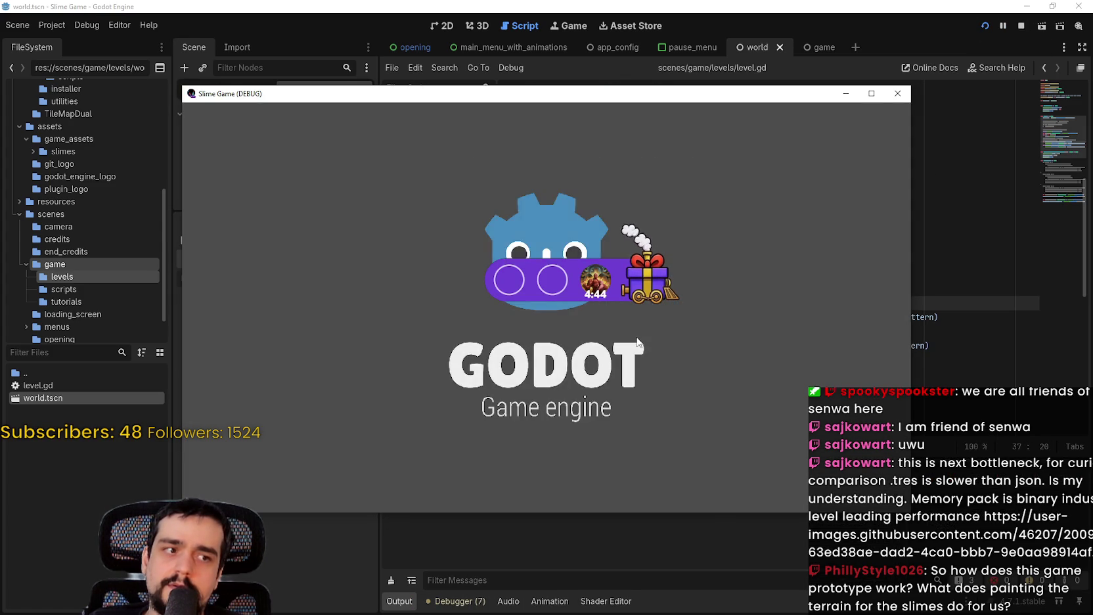
# Step: Start a New Game and inspect the live LevelState properties in the debugger
pyautogui.click(491, 326)
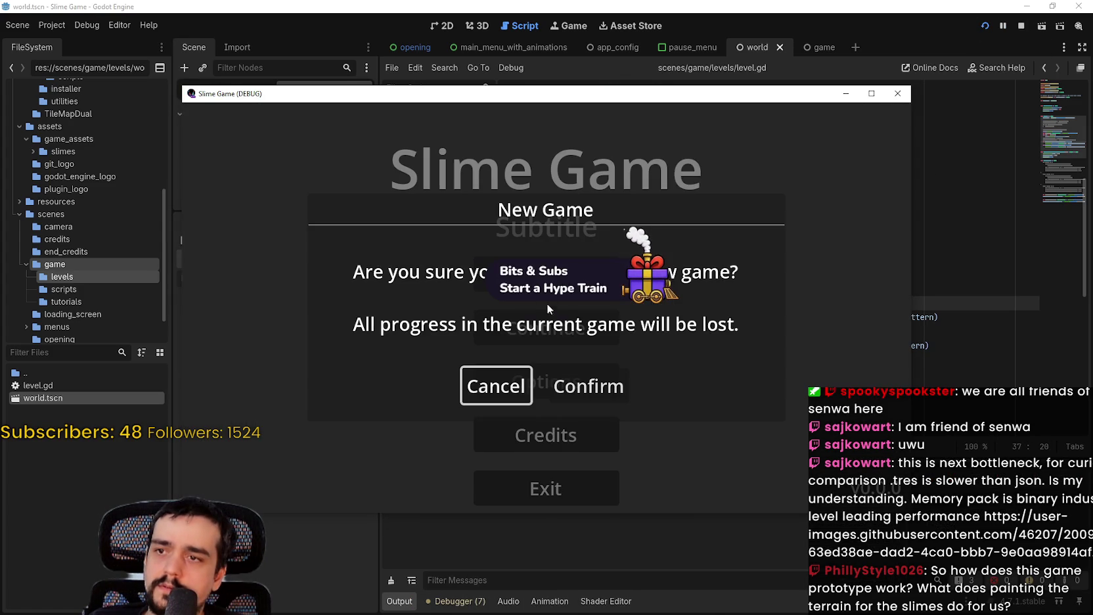
pyautogui.click(554, 400)
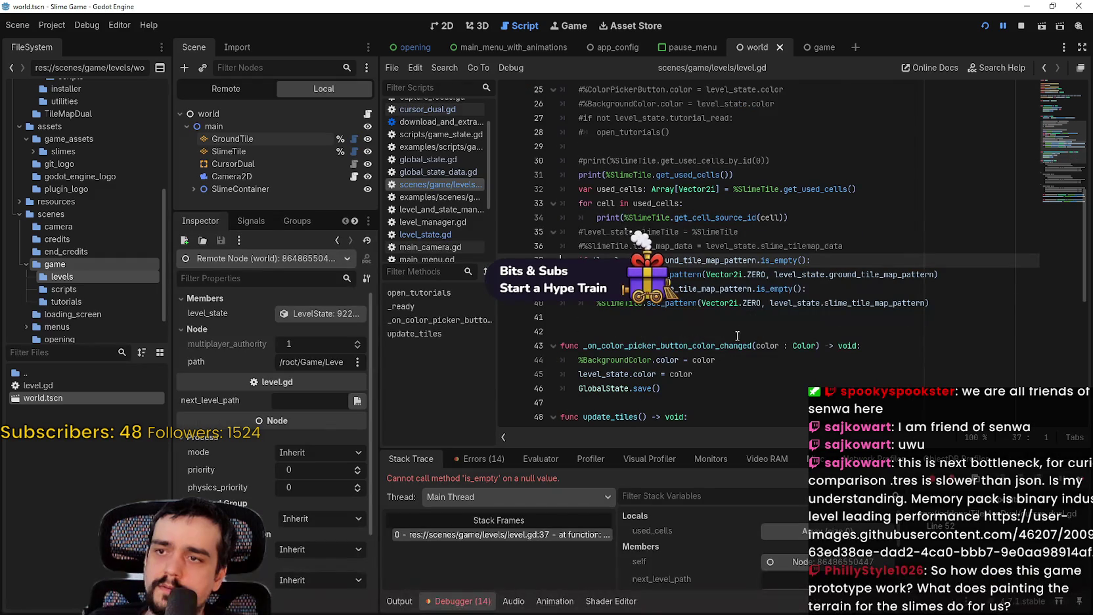
pyautogui.scroll(-3)
pyautogui.click(784, 562)
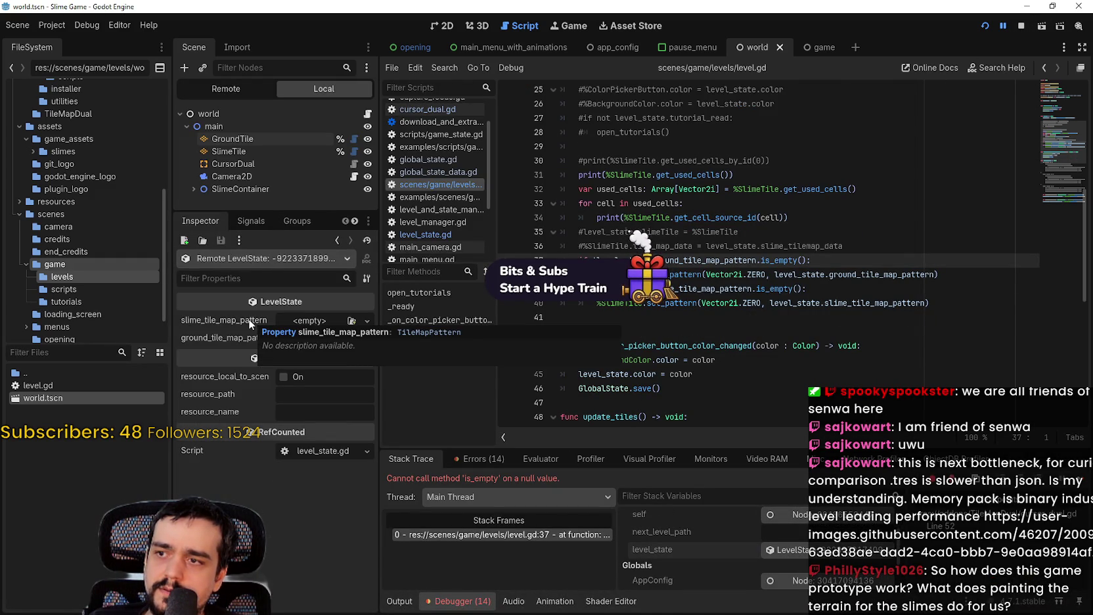
pyautogui.doubleClick(677, 262)
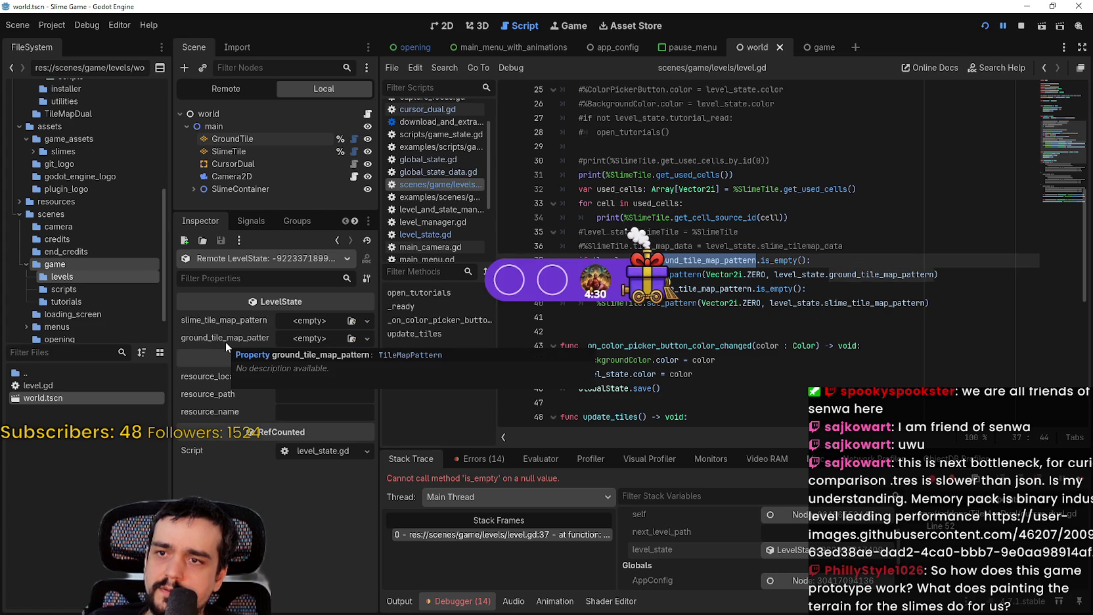
pyautogui.moveTo(381, 321); pyautogui.dragTo(410, 320)
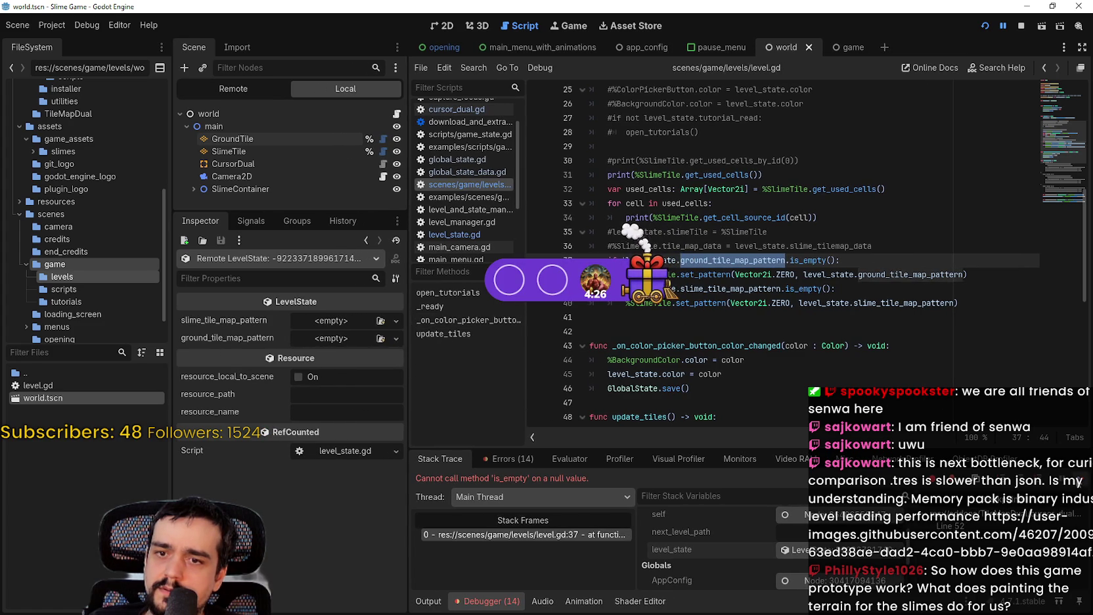
# Step: Rerun and stop the game, then read the _ready null is_empty error in the Errors list
pyautogui.press('F5')
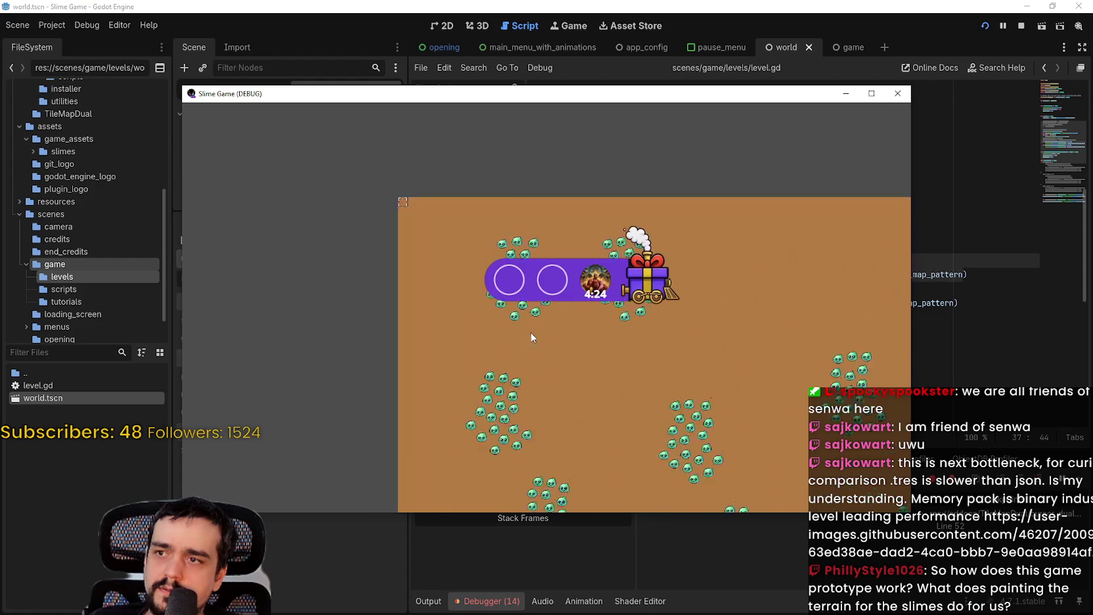
pyautogui.click(1021, 26)
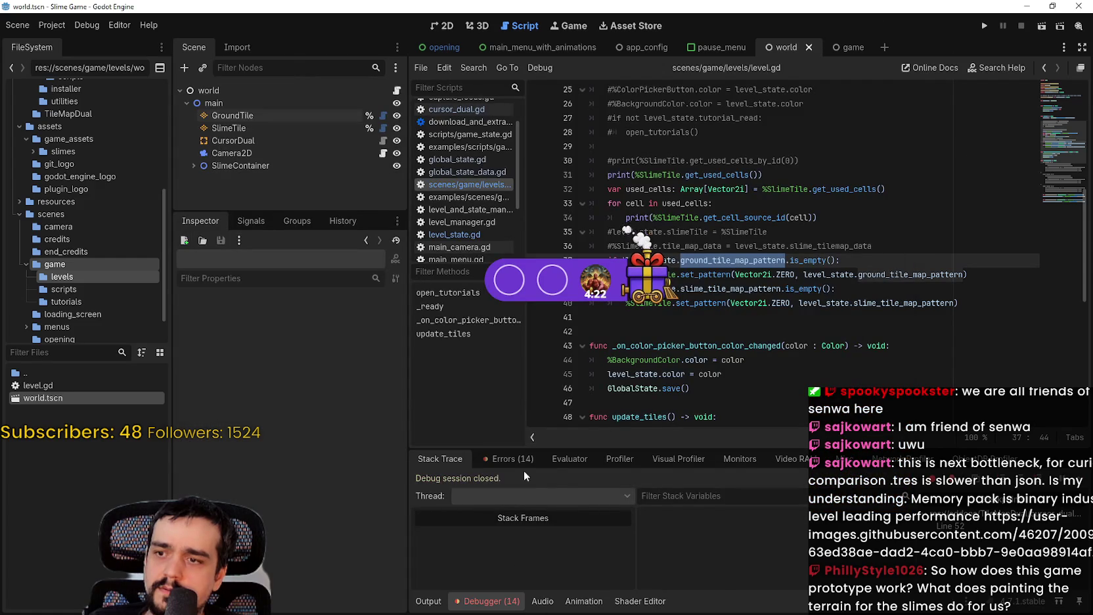
pyautogui.click(509, 459)
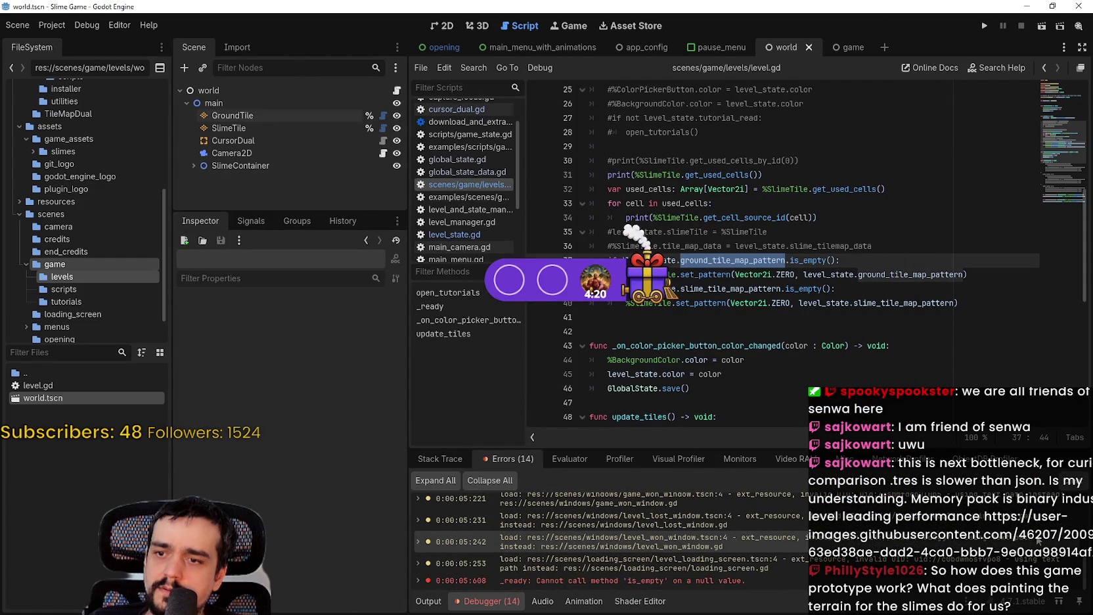
pyautogui.moveTo(609, 582)
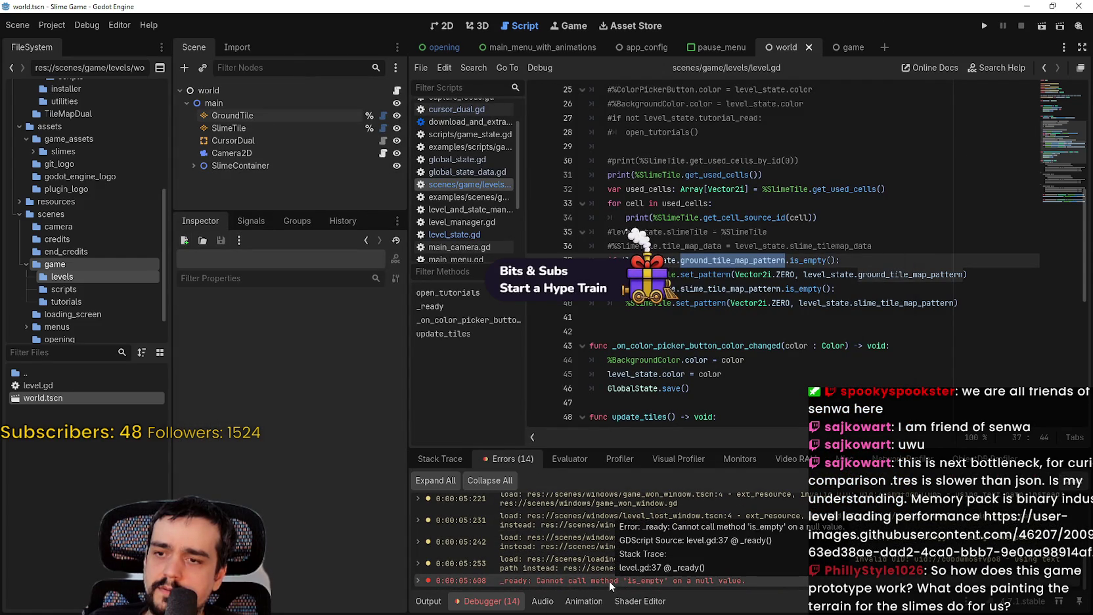
pyautogui.click(887, 242)
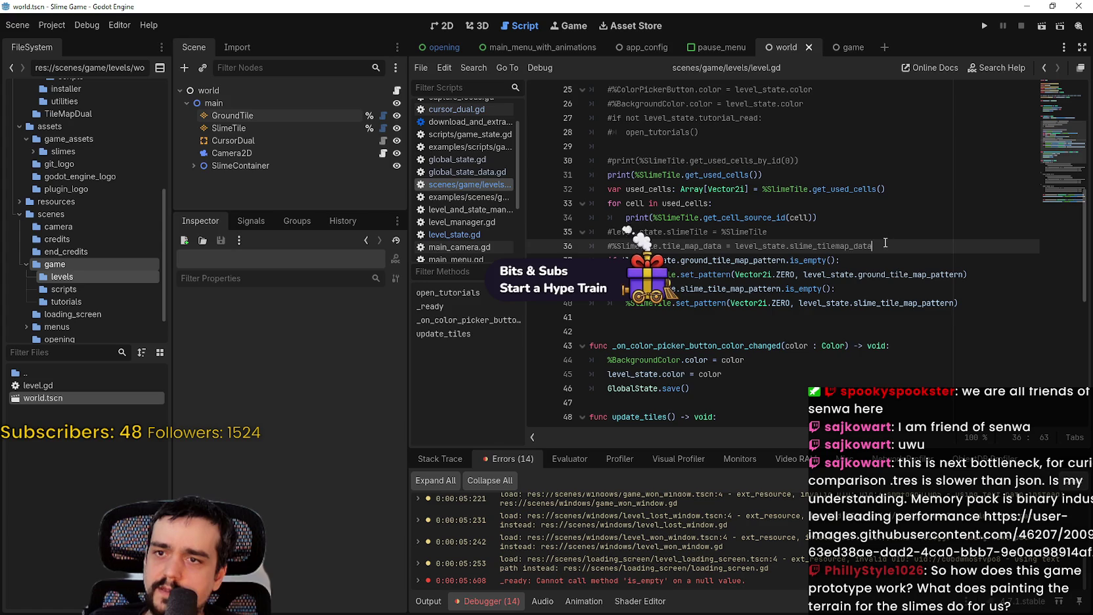
# Step: Add 'await get_tree().physics_frame' as a new line 37 and save level.gd
pyautogui.press('Return')
pyautogui.write('get_tree().')
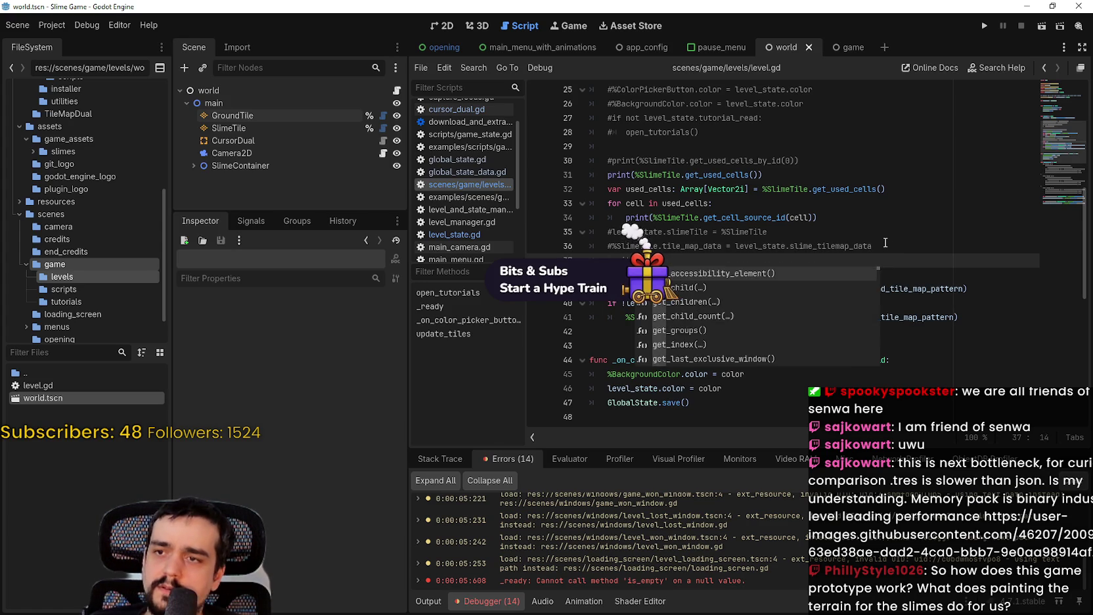
pyautogui.write('physics_frame')
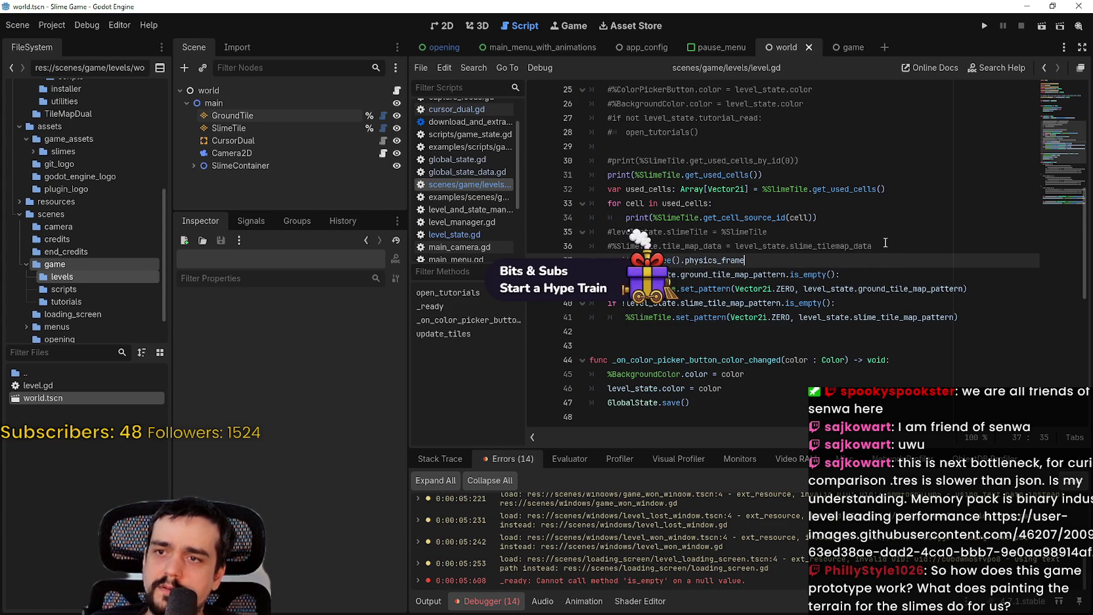
pyautogui.hotkey('ctrl', 's')
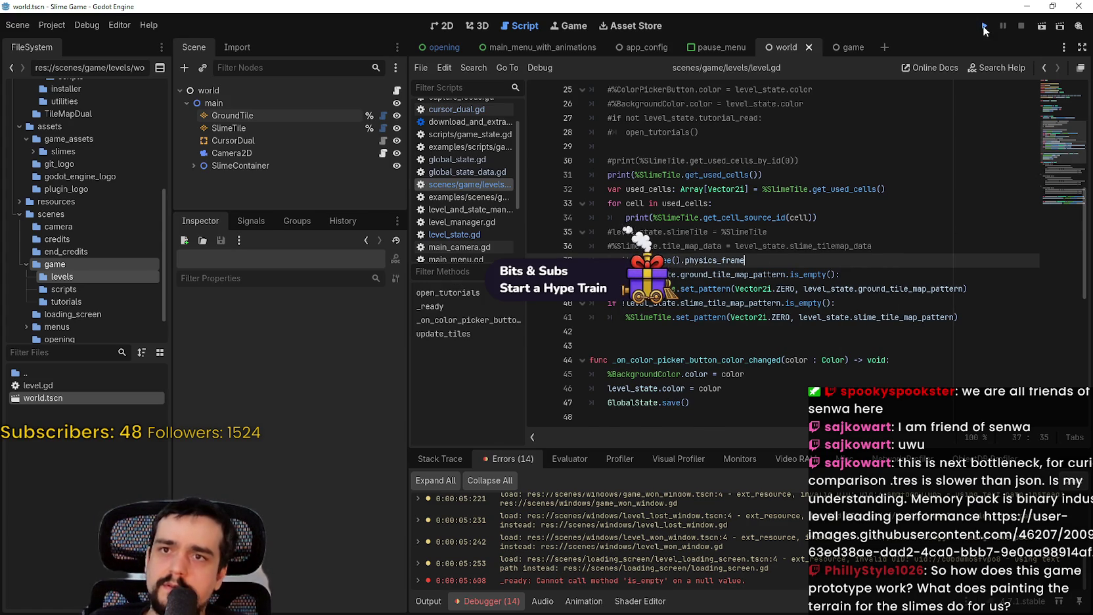
# Step: Run the game with Continue and Confirm, then stop it after the null error
pyautogui.click(985, 27)
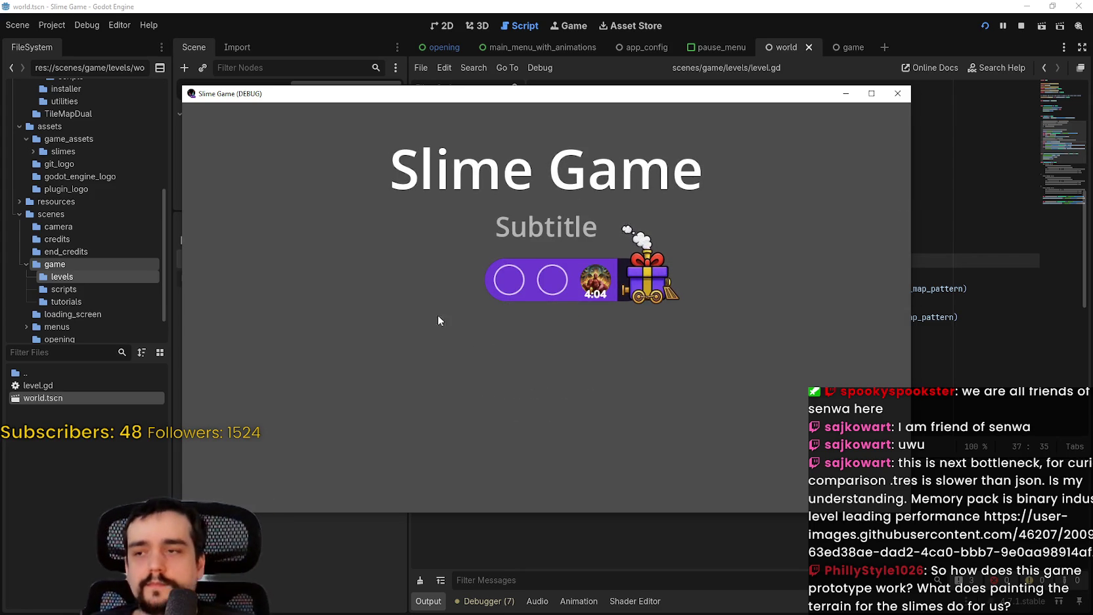
pyautogui.click(555, 328)
pyautogui.click(586, 382)
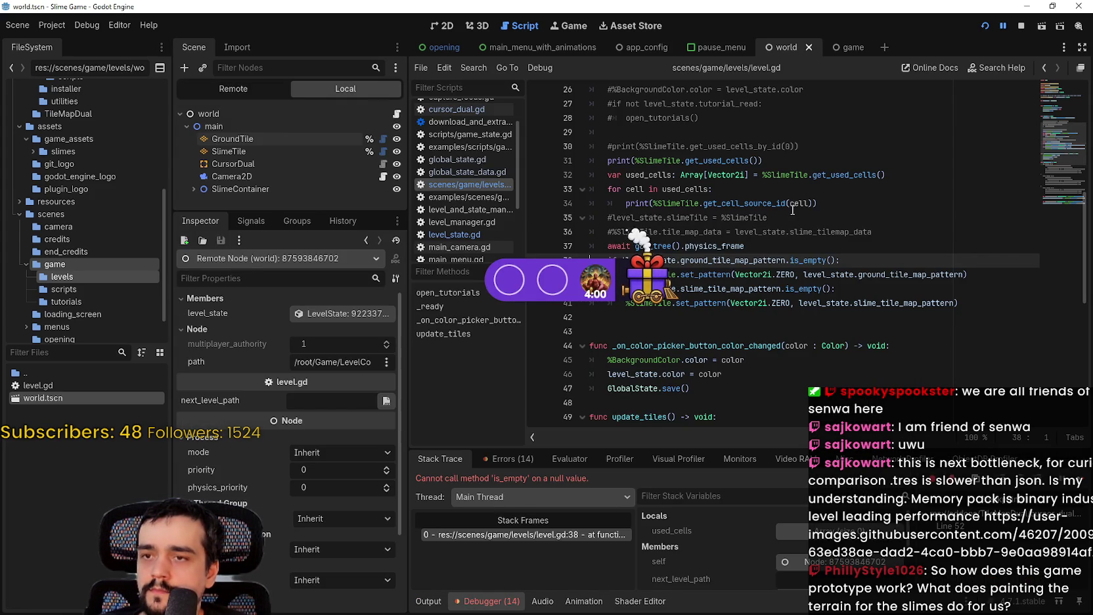
pyautogui.click(1016, 27)
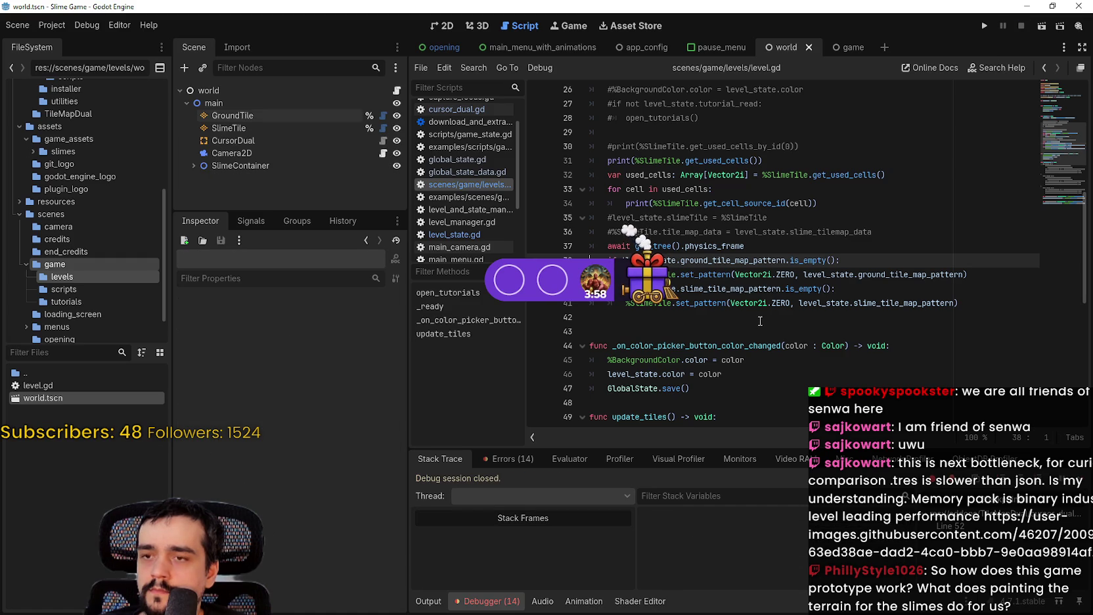
# Step: Replace '.is_empty()' after ground_tile_map_pattern on line 38 with '== null'
pyautogui.doubleClick(910, 275)
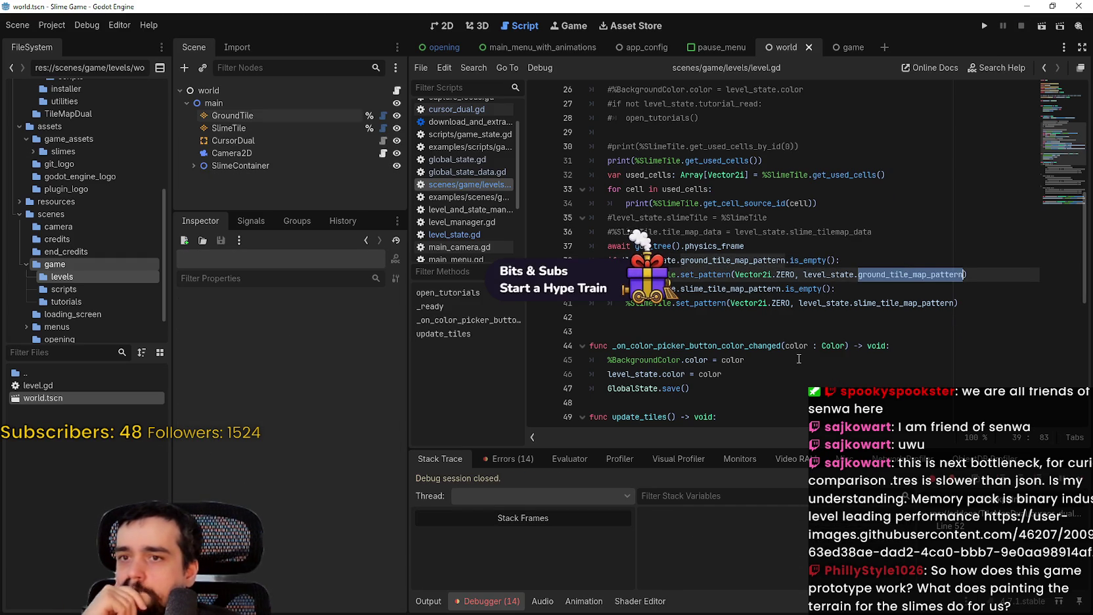
pyautogui.scroll(3)
pyautogui.scroll(-3)
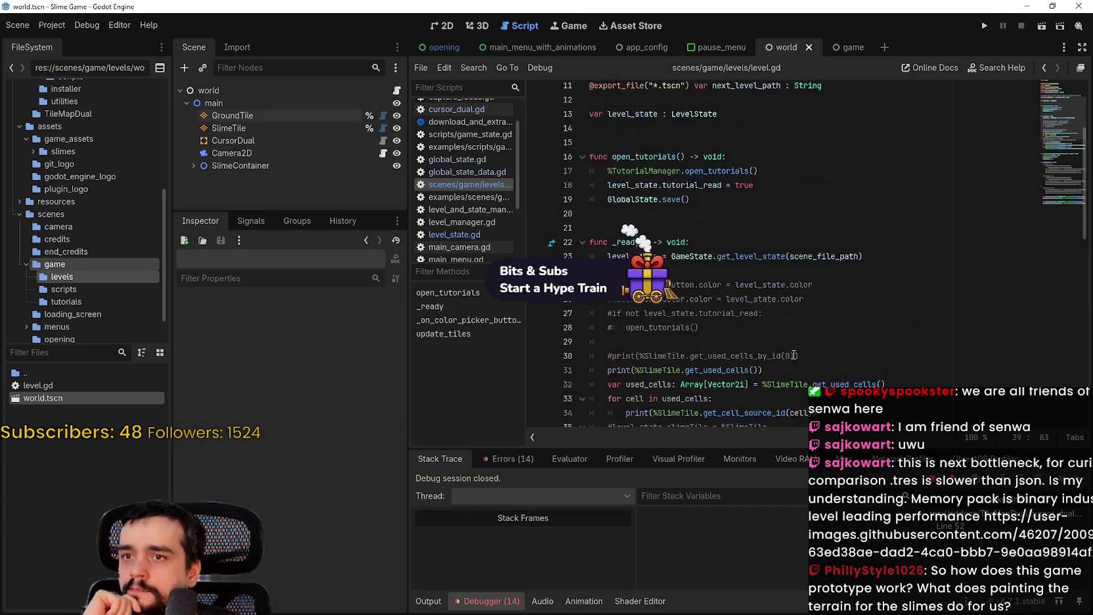
pyautogui.scroll(-3)
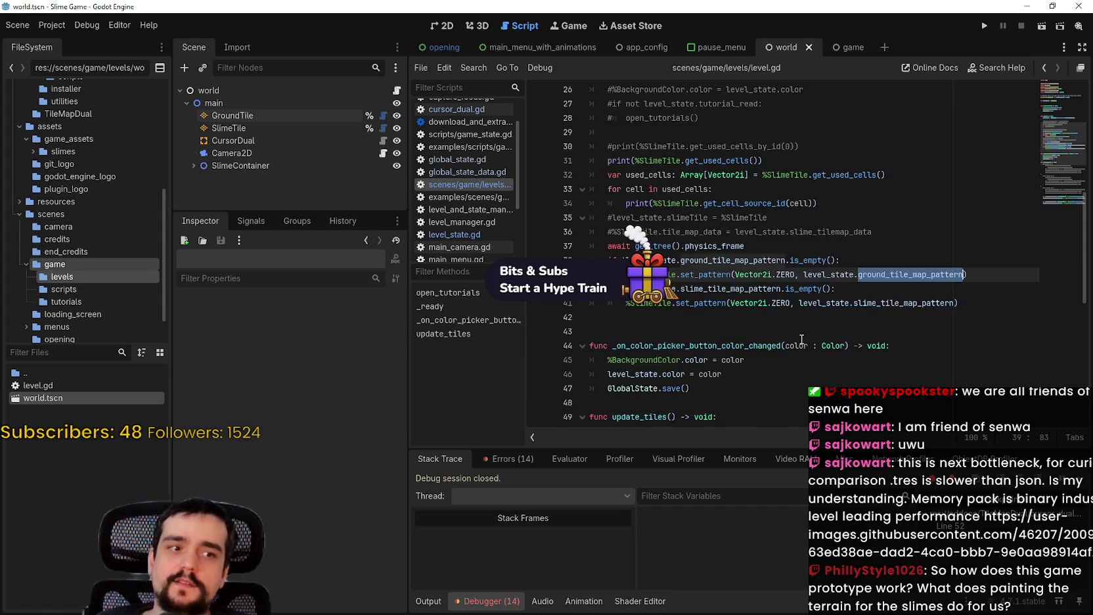
pyautogui.click(826, 217)
pyautogui.scroll(3)
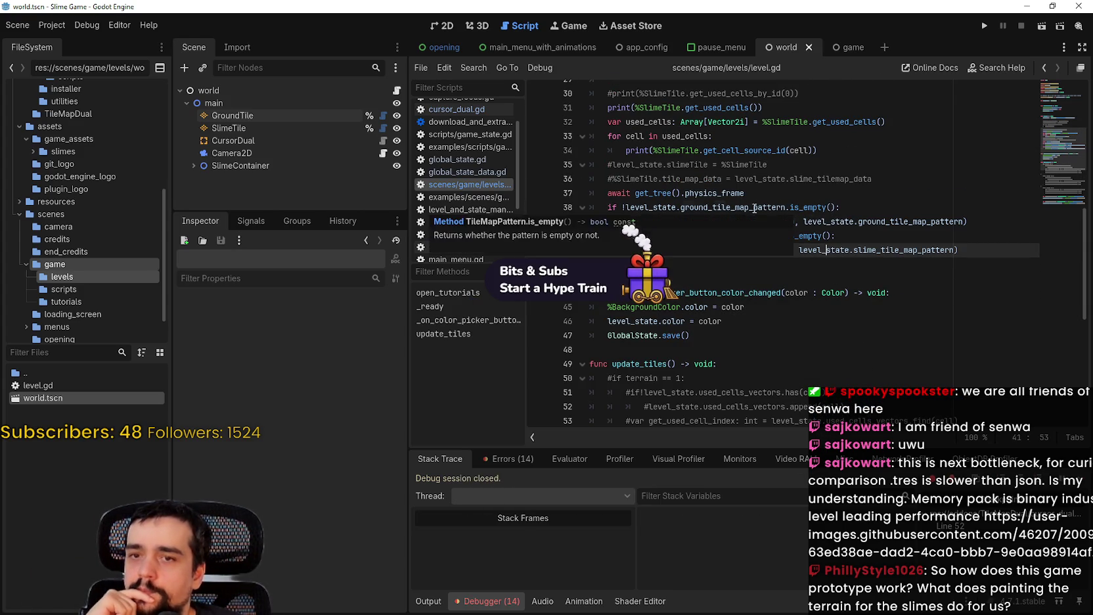
pyautogui.doubleClick(755, 207)
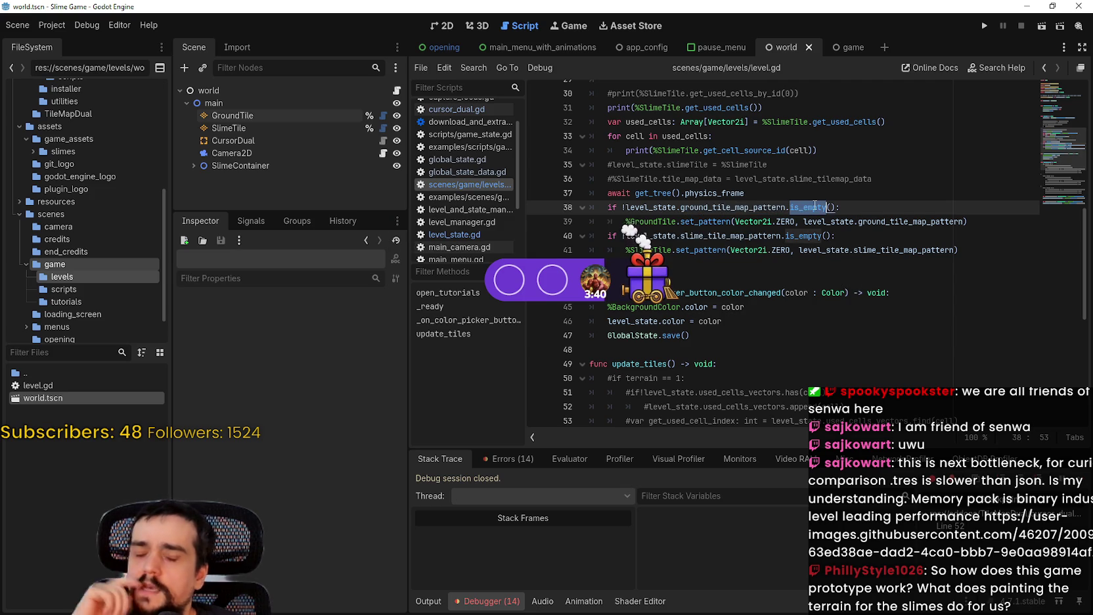
pyautogui.moveTo(827, 208); pyautogui.dragTo(838, 207)
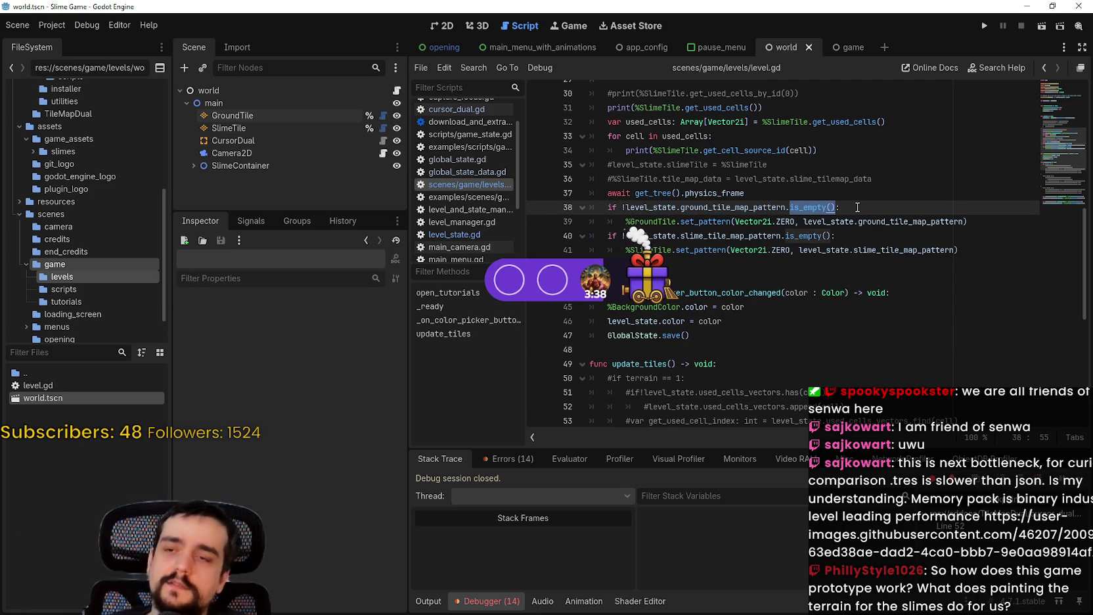
pyautogui.press('BackSpace')
pyautogui.press('BackSpace')
pyautogui.write('== n')
pyautogui.write('ull')
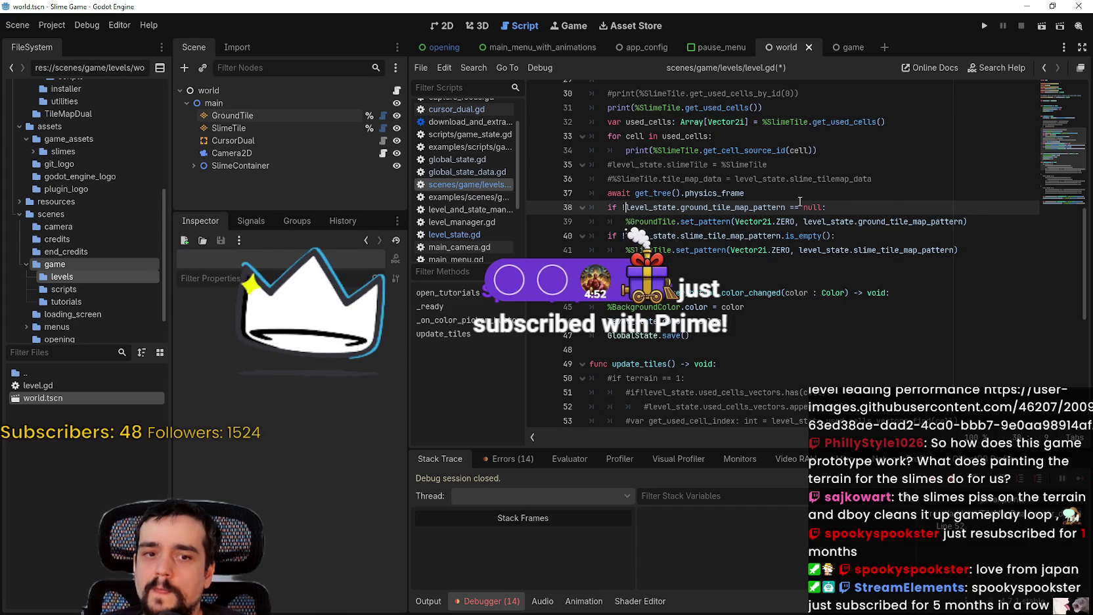
# Step: Remove the '!' on line 38 and change its comparison to '!= null'
pyautogui.click(625, 206)
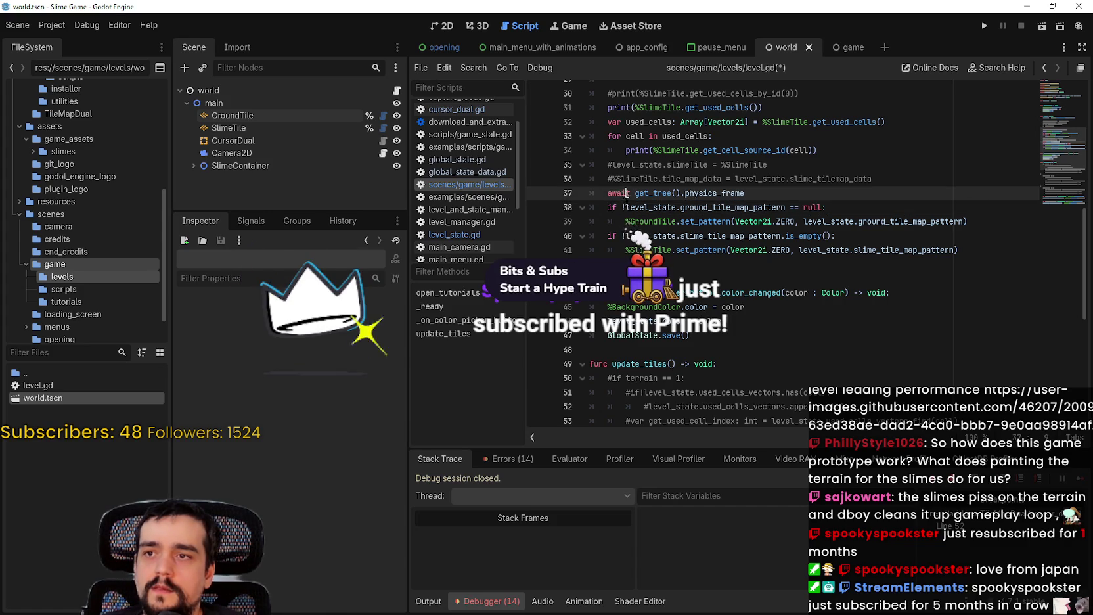
pyautogui.press('BackSpace')
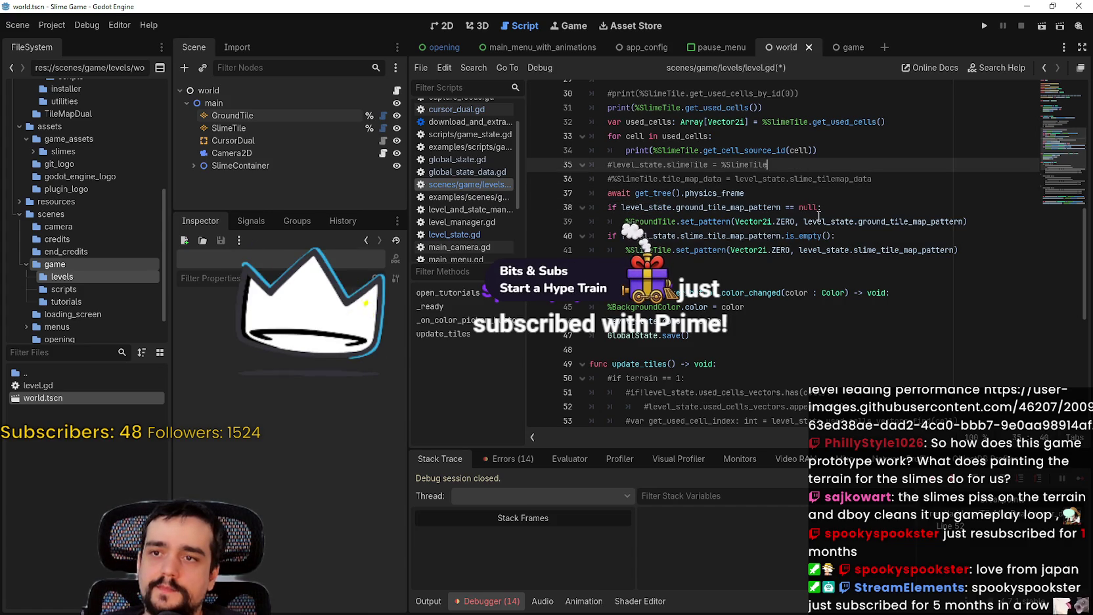
pyautogui.doubleClick(807, 206)
pyautogui.moveTo(804, 210); pyautogui.dragTo(788, 212)
pyautogui.write('!=')
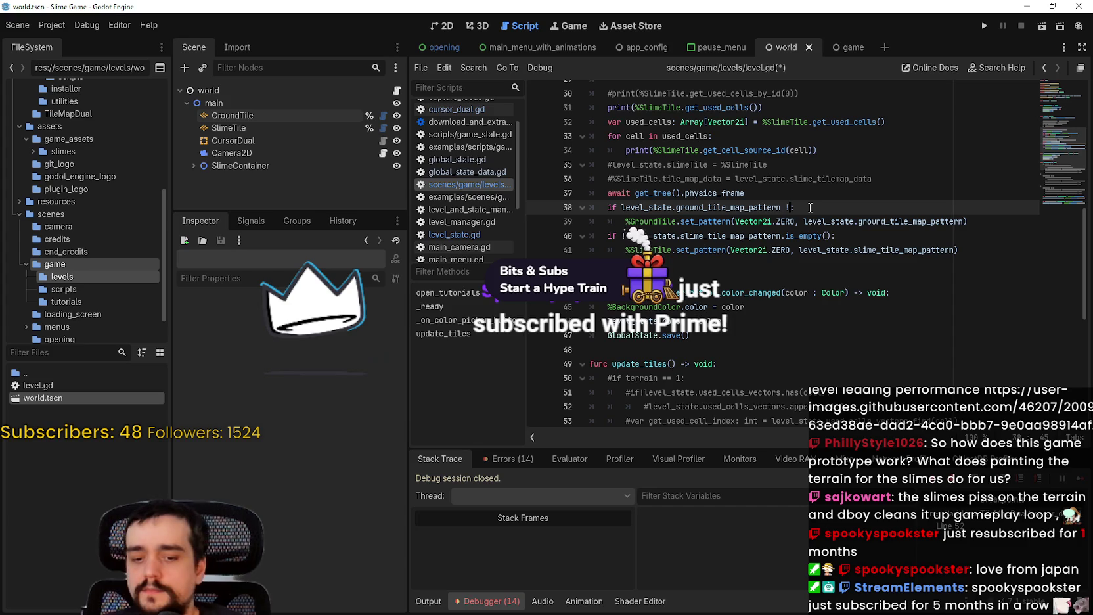
pyautogui.write(' null')
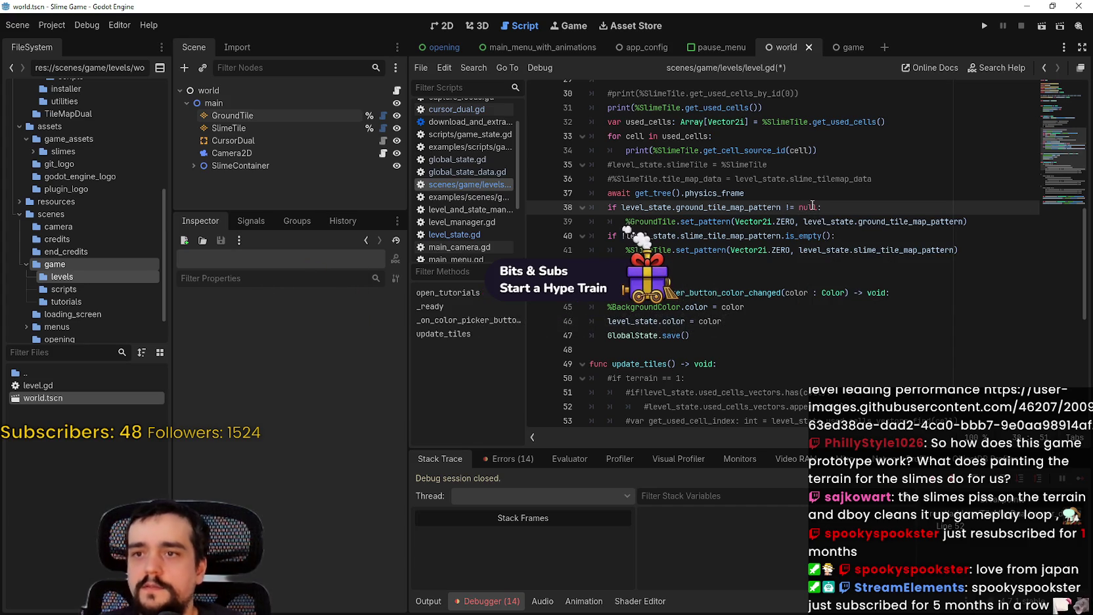
# Step: Copy '!= null' over line 40's is_empty() call, save level.gd, and run the game
pyautogui.doubleClick(802, 207)
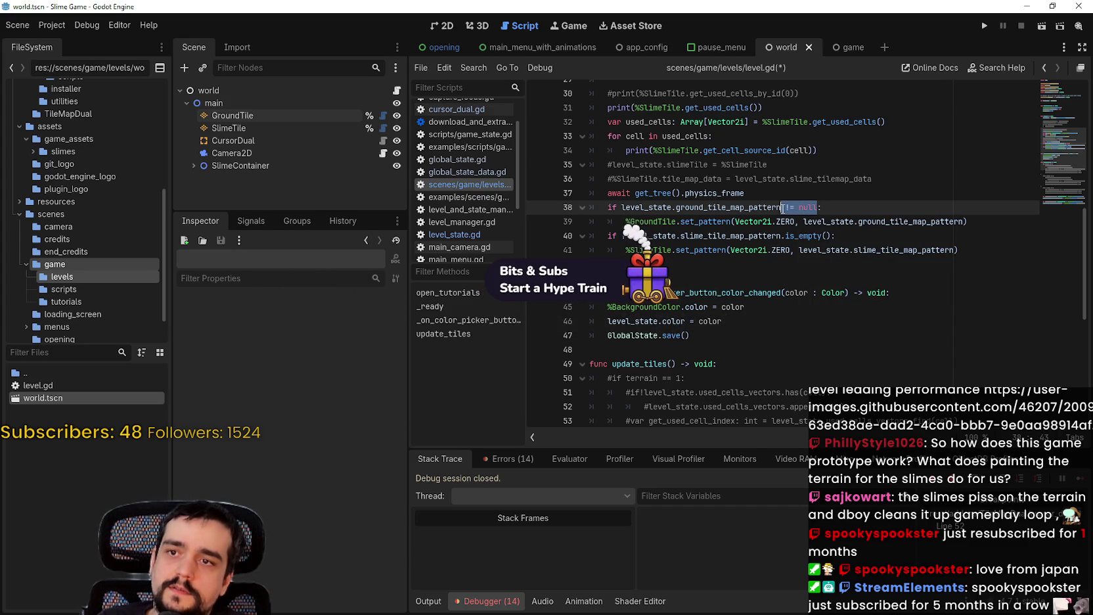
pyautogui.moveTo(831, 235); pyautogui.dragTo(785, 237)
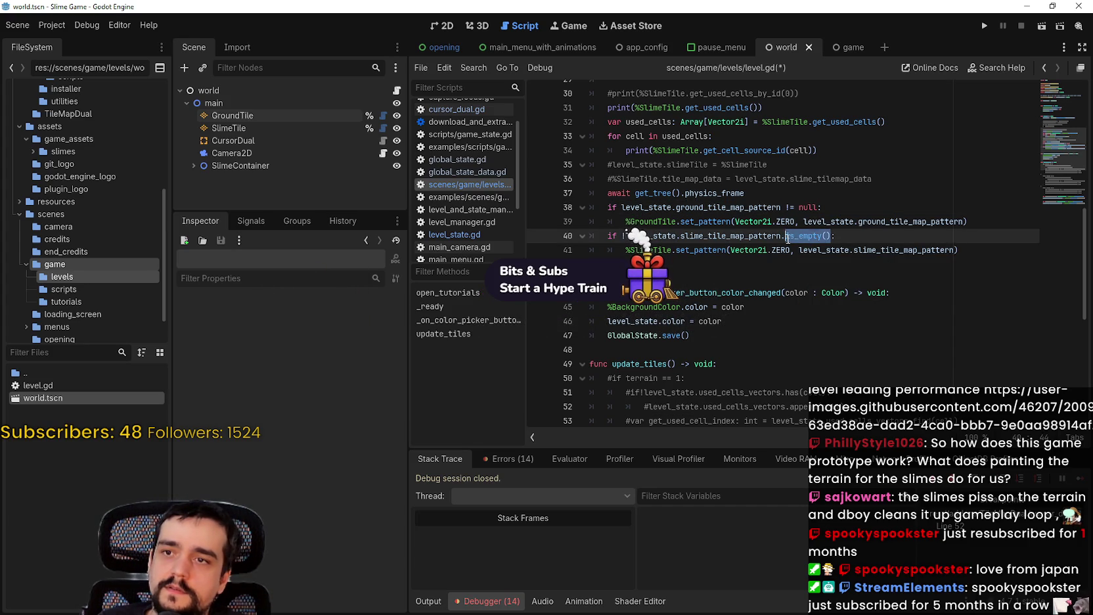
pyautogui.write('!= null')
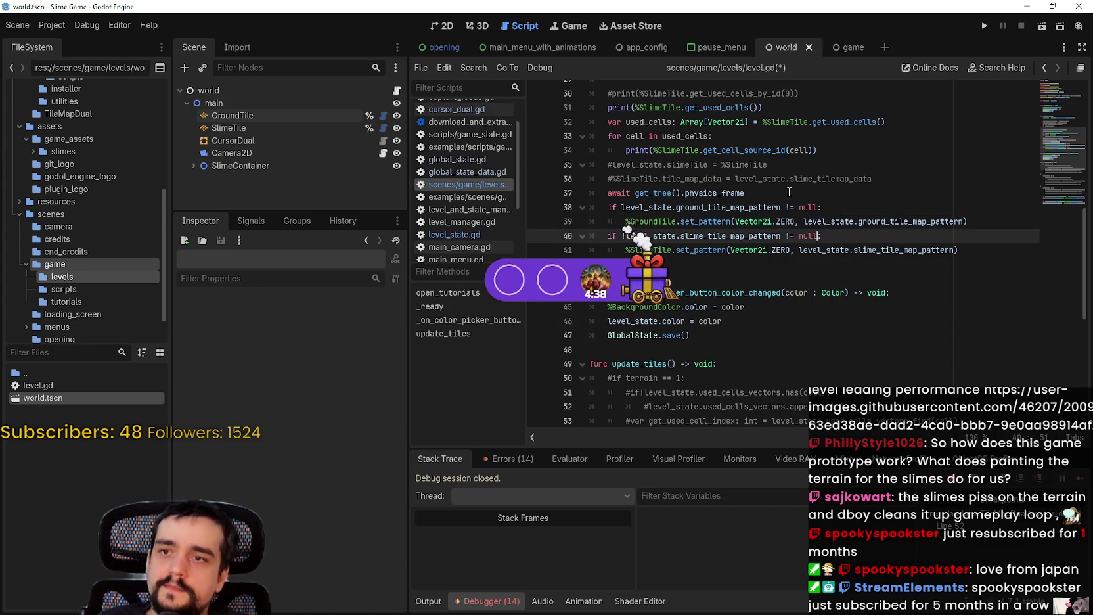
pyautogui.hotkey('ctrl', 's')
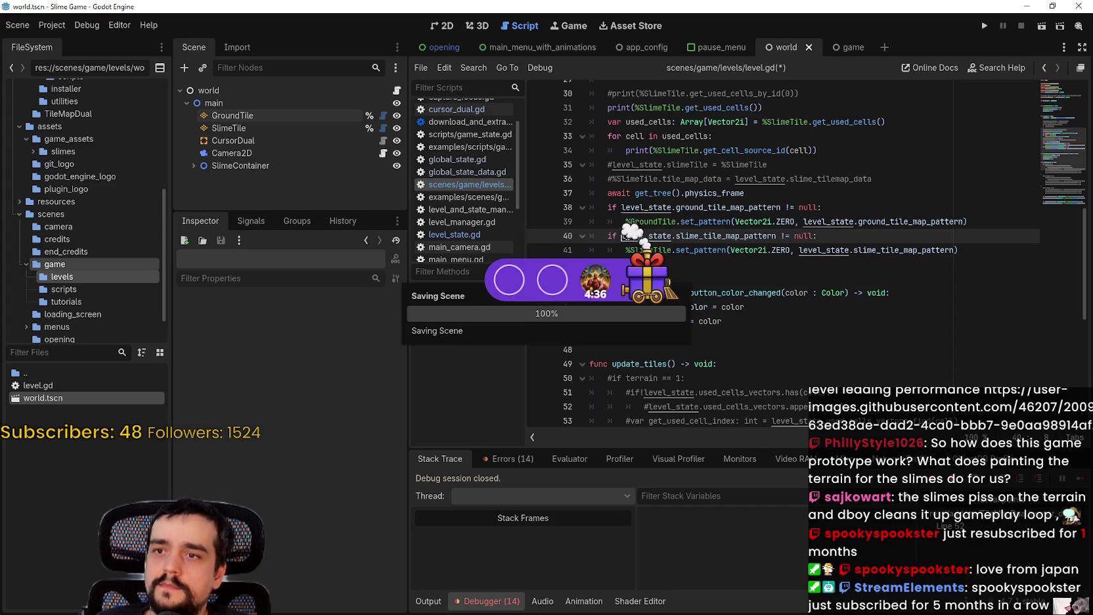
pyautogui.click(983, 27)
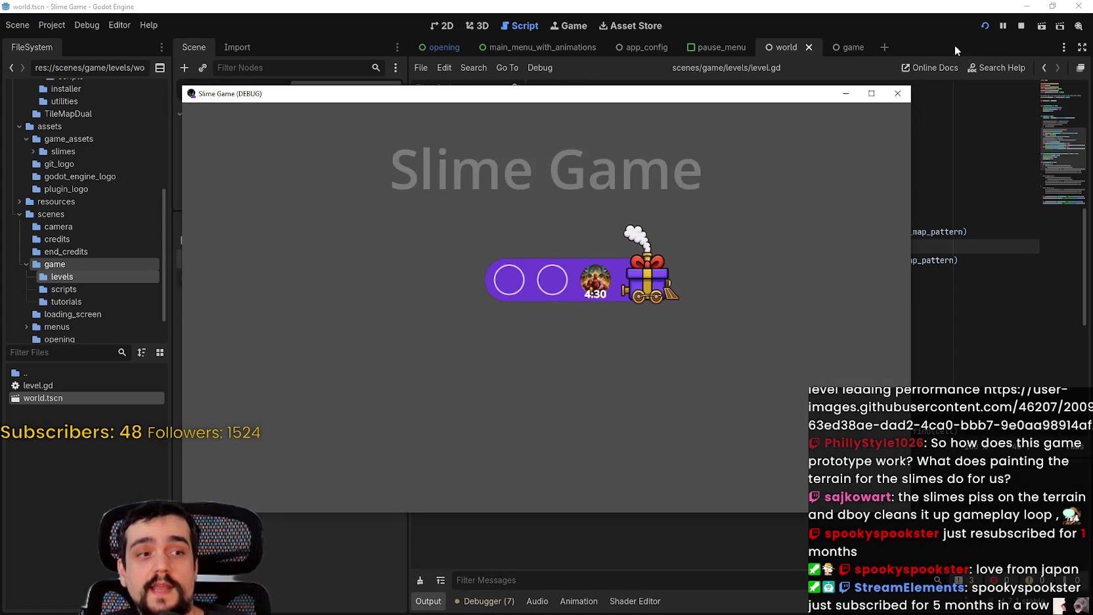
# Step: Continue into the level, pan and zoom across it, then review the 13 warnings in Debugger > Errors
pyautogui.click(545, 328)
pyautogui.click(558, 384)
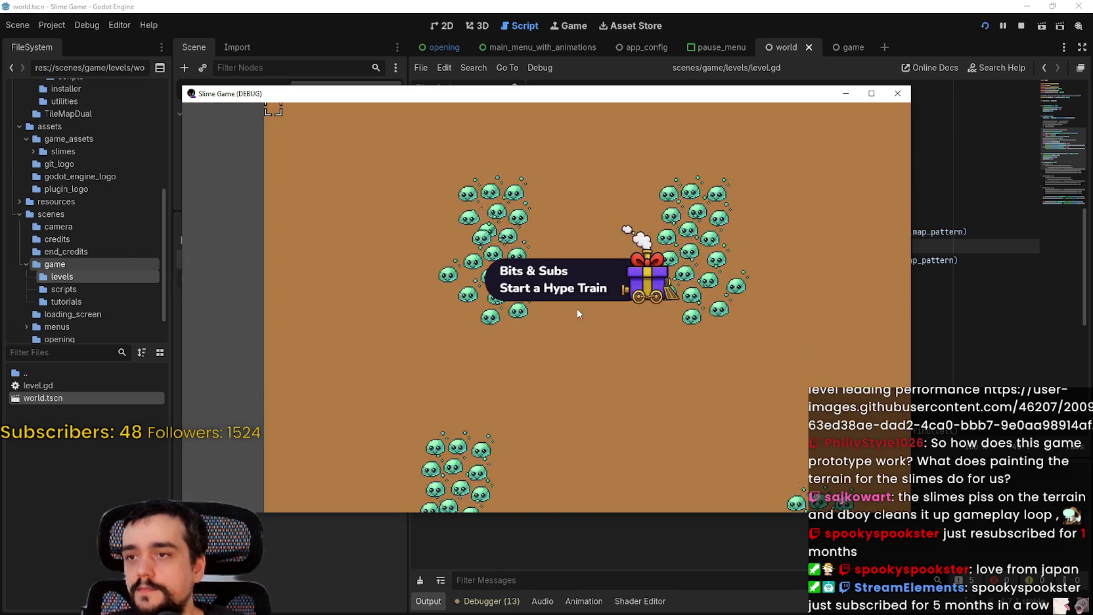
pyautogui.scroll(3)
pyautogui.scroll(-3)
pyautogui.moveTo(486, 256); pyautogui.dragTo(476, 289)
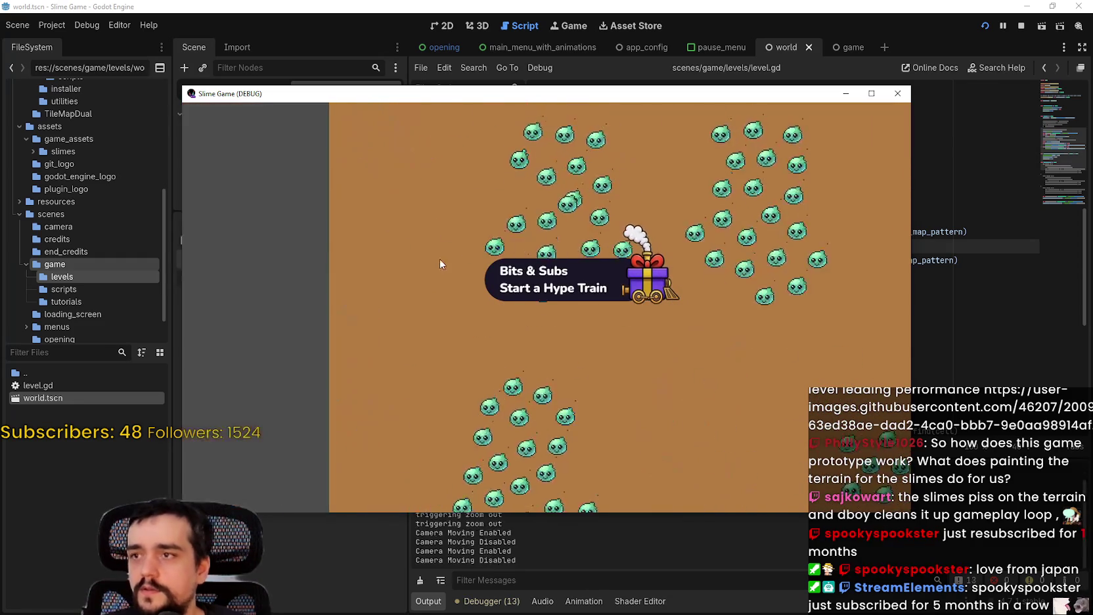
pyautogui.scroll(-3)
pyautogui.scroll(3)
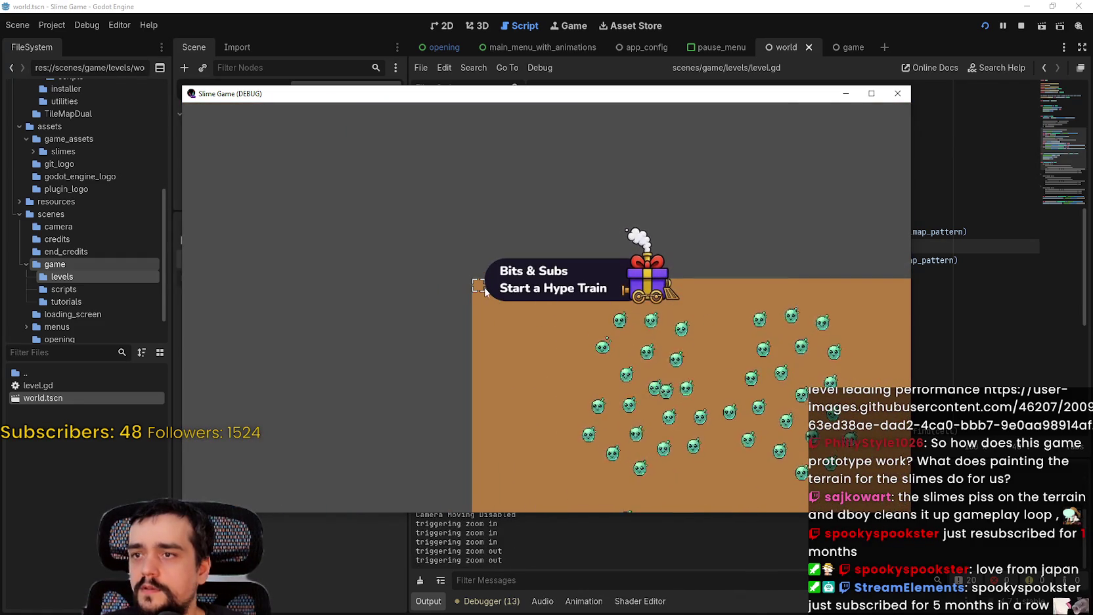
pyautogui.scroll(3)
pyautogui.moveTo(445, 299); pyautogui.dragTo(528, 332)
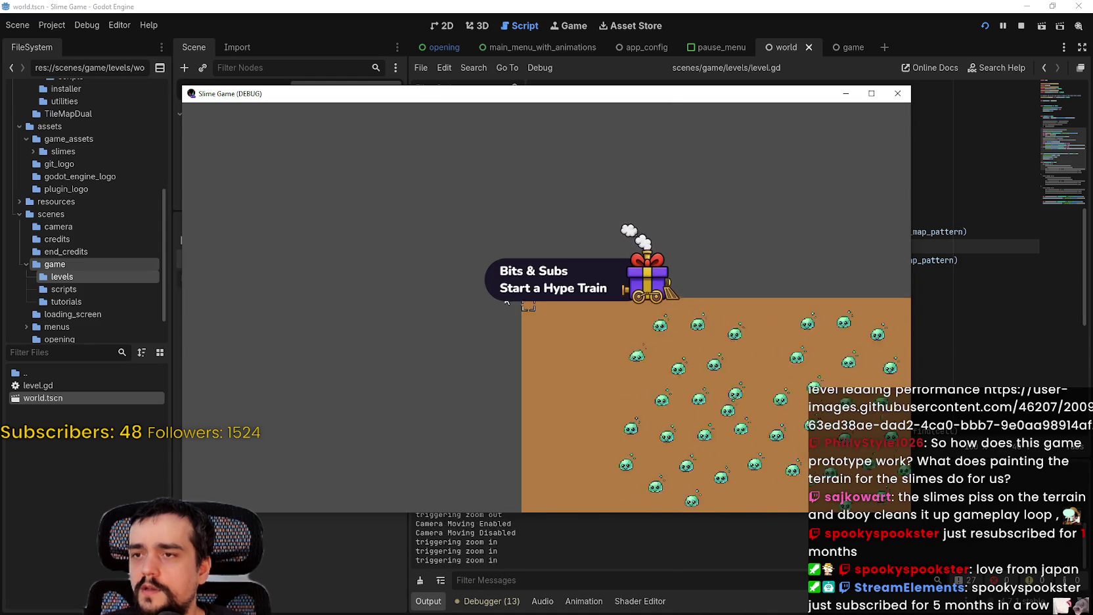
pyautogui.scroll(-3)
pyautogui.click(486, 601)
pyautogui.click(506, 459)
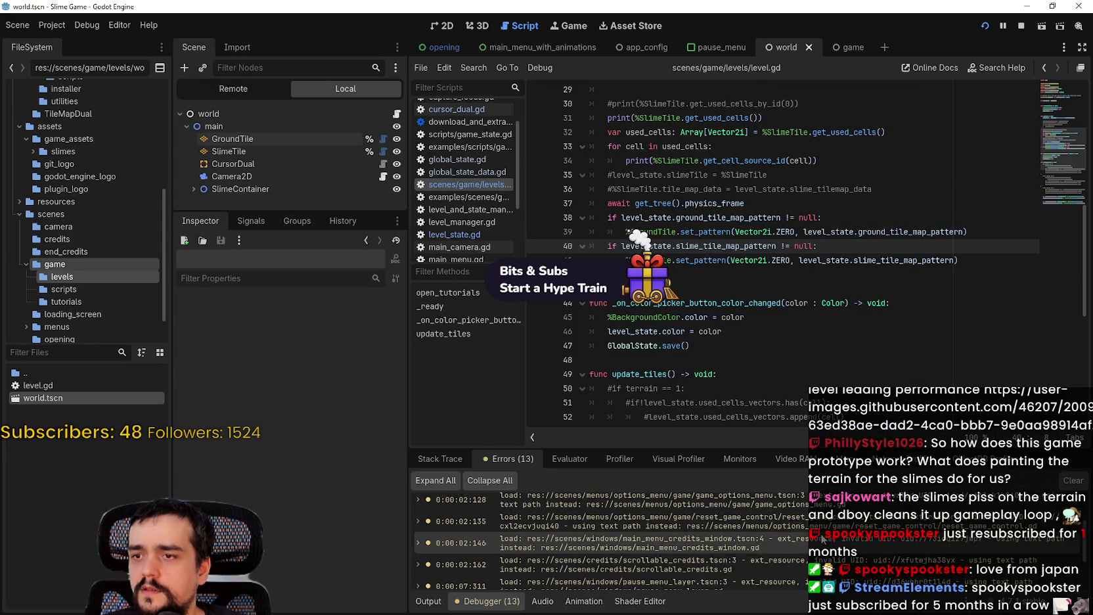
# Step: Stop the game, assign GroundTile to CursorDual's ground_tilemap, and relaunch into a New Game
pyautogui.click(209, 164)
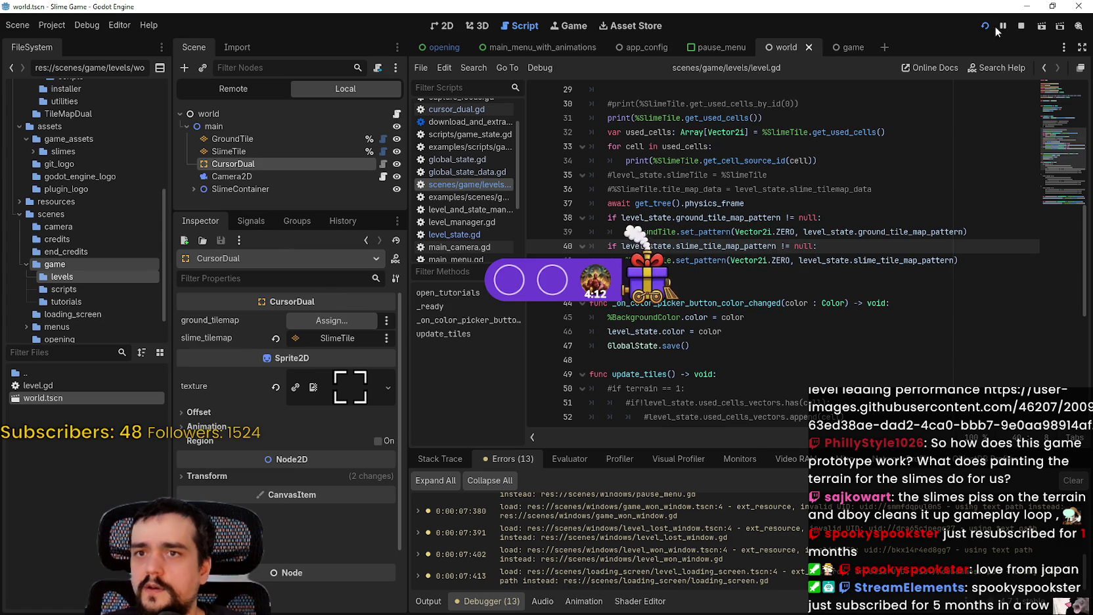
pyautogui.press('F8')
pyautogui.click(330, 324)
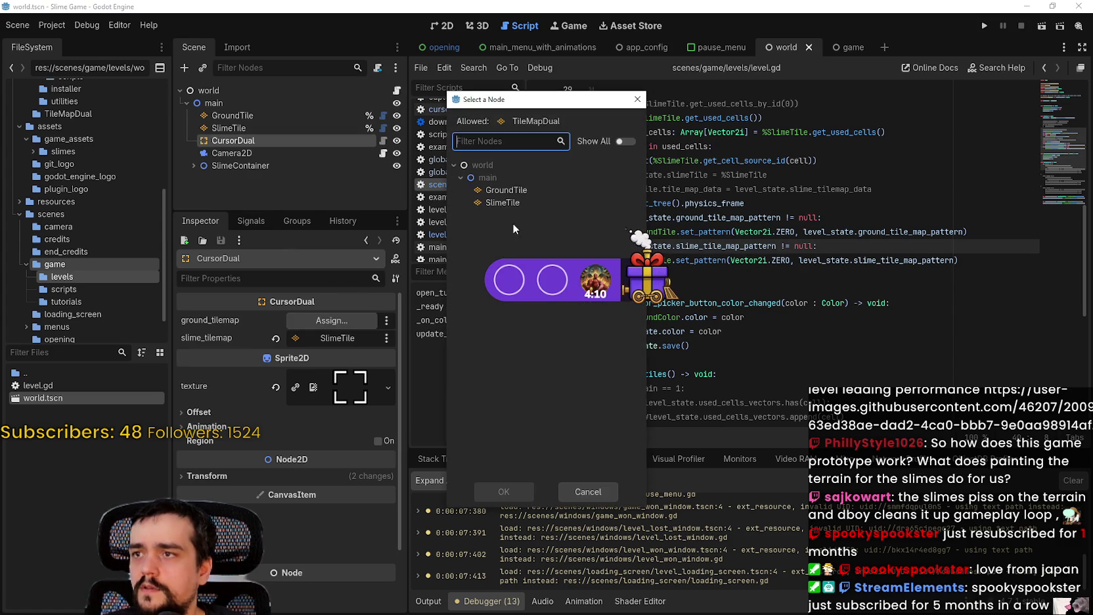
pyautogui.doubleClick(519, 189)
pyautogui.press('F5')
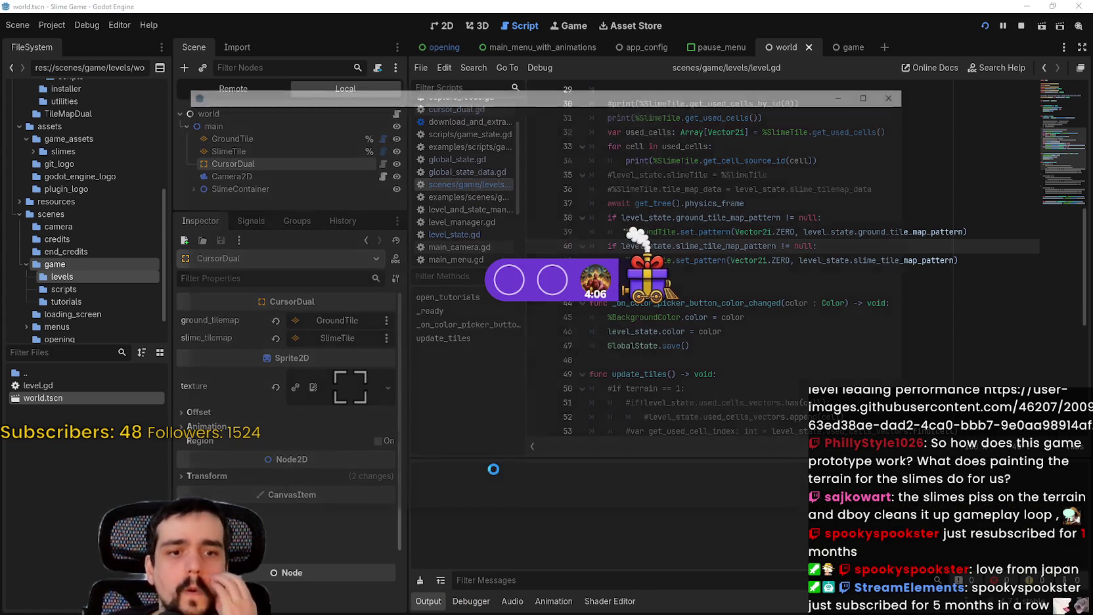
pyautogui.click(545, 275)
# Step: Confirm the new game, paint a cell to hit the cursor_dual.gd line 52 breakpoint, and resume past it
pyautogui.click(595, 385)
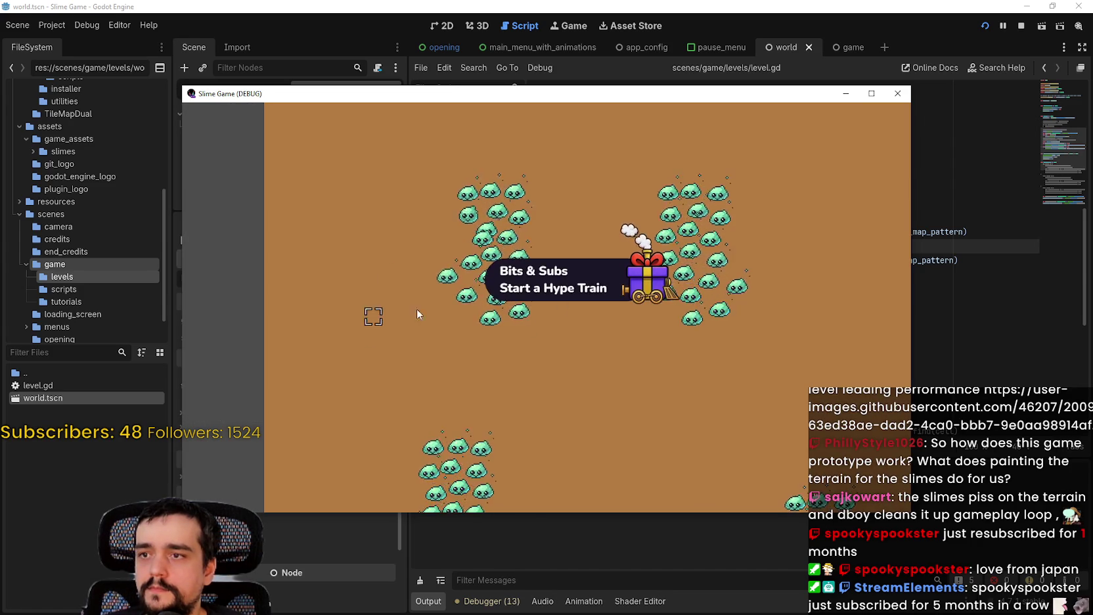
pyautogui.click(569, 318)
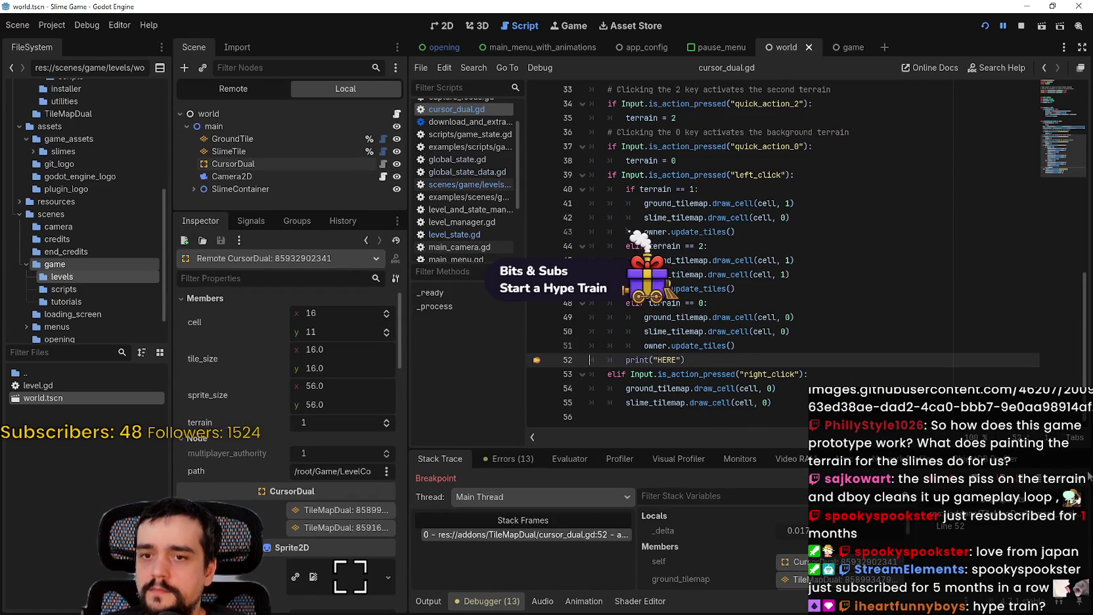
pyautogui.press('F12')
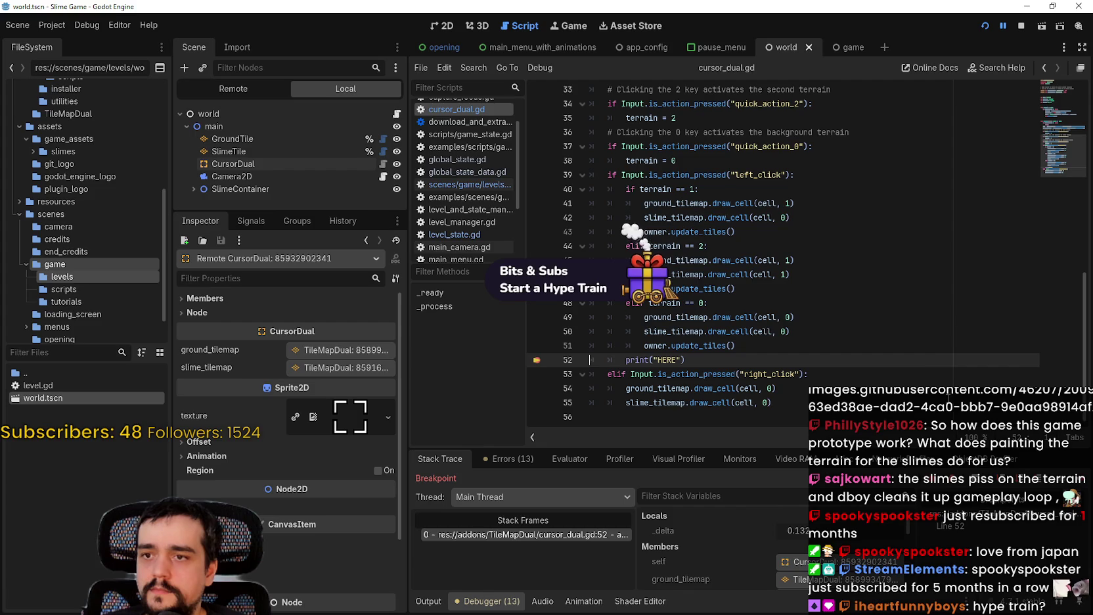
pyautogui.press('F12')
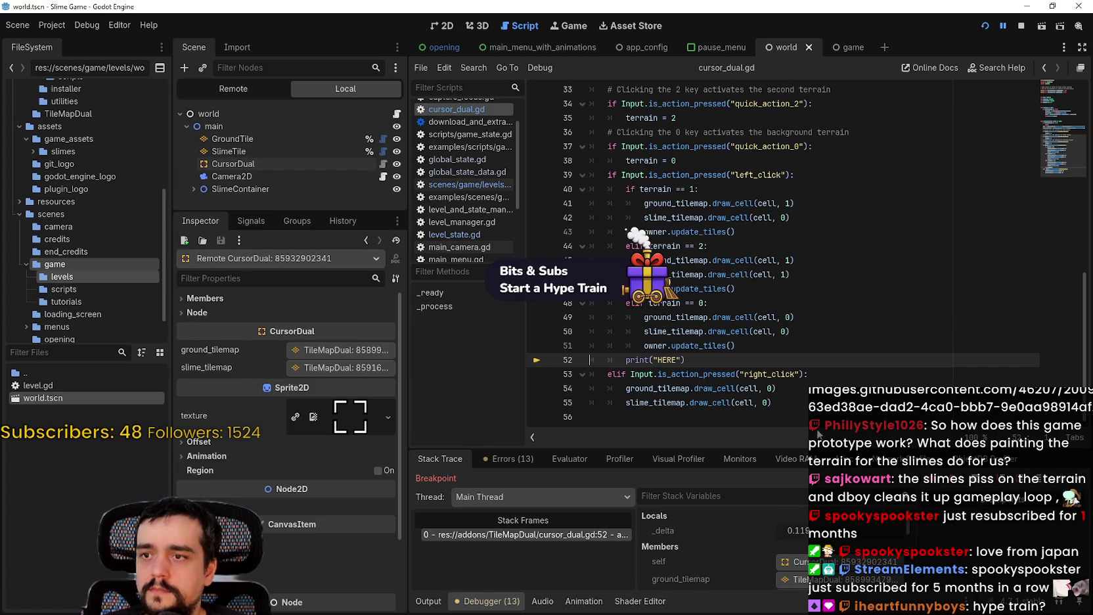
pyautogui.press('F12')
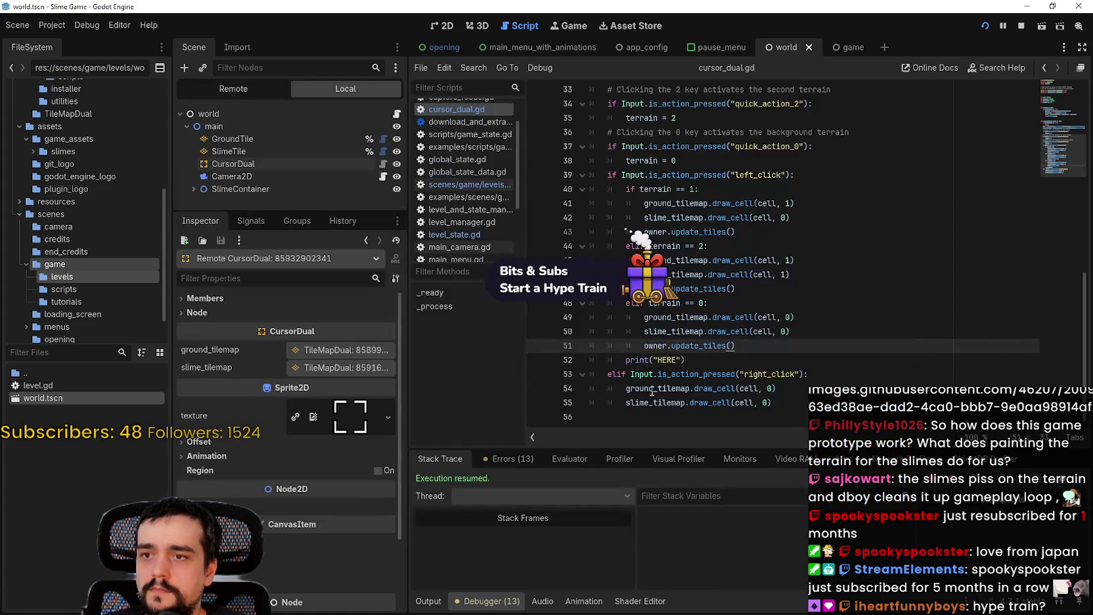
pyautogui.click(675, 461)
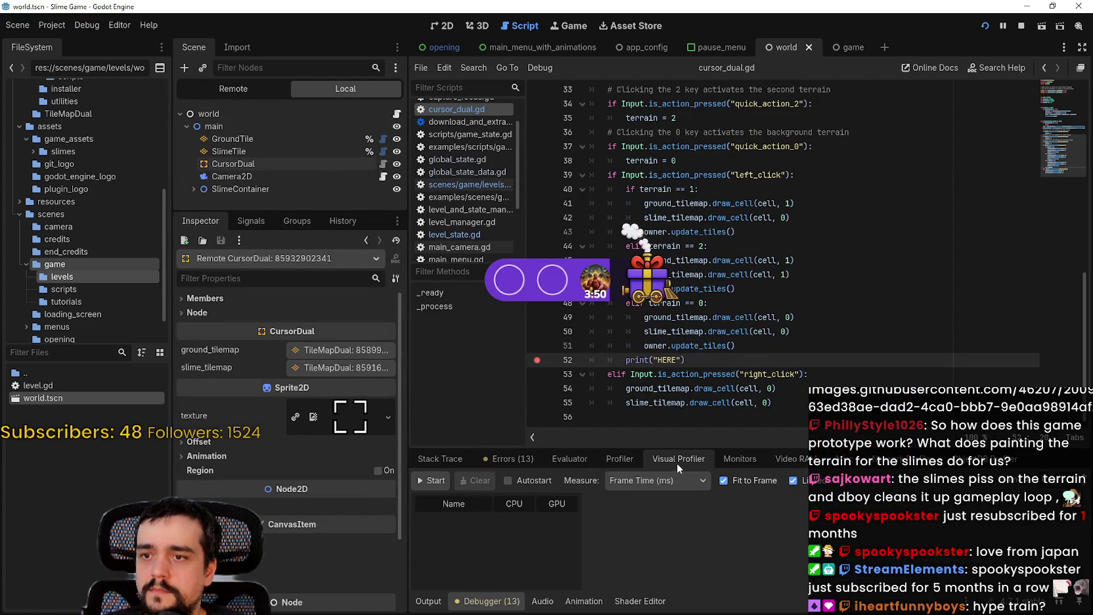
# Step: Start the frame-time profiler and open the running game's pause menu
pyautogui.click(625, 460)
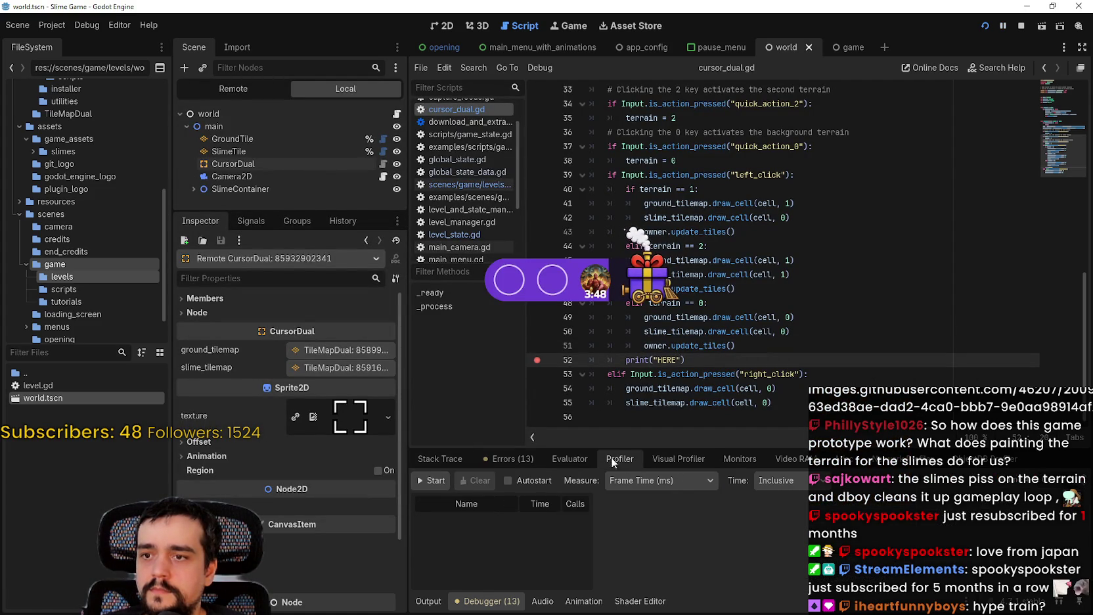
pyautogui.click(421, 479)
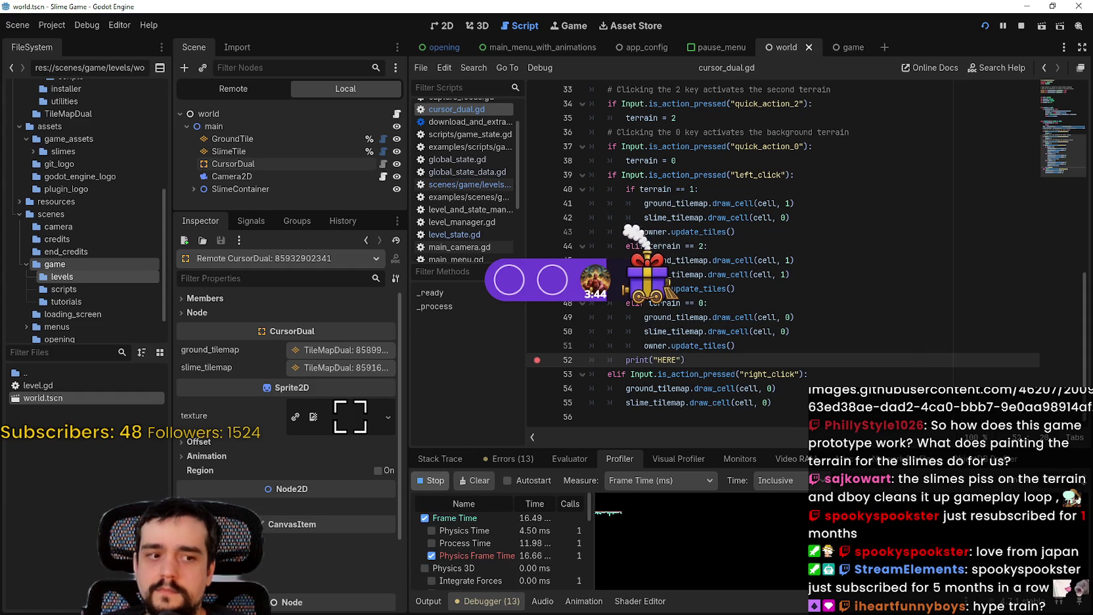
pyautogui.hotkey('alt', 'Tab')
pyautogui.press('Escape')
# Step: Set the game's Video V-Sync option to Disabled, resume play, and restart the session
pyautogui.click(574, 326)
pyautogui.click(645, 140)
pyautogui.click(593, 139)
pyautogui.click(721, 328)
pyautogui.click(714, 368)
pyautogui.click(260, 484)
pyautogui.press('Escape')
pyautogui.click(858, 530)
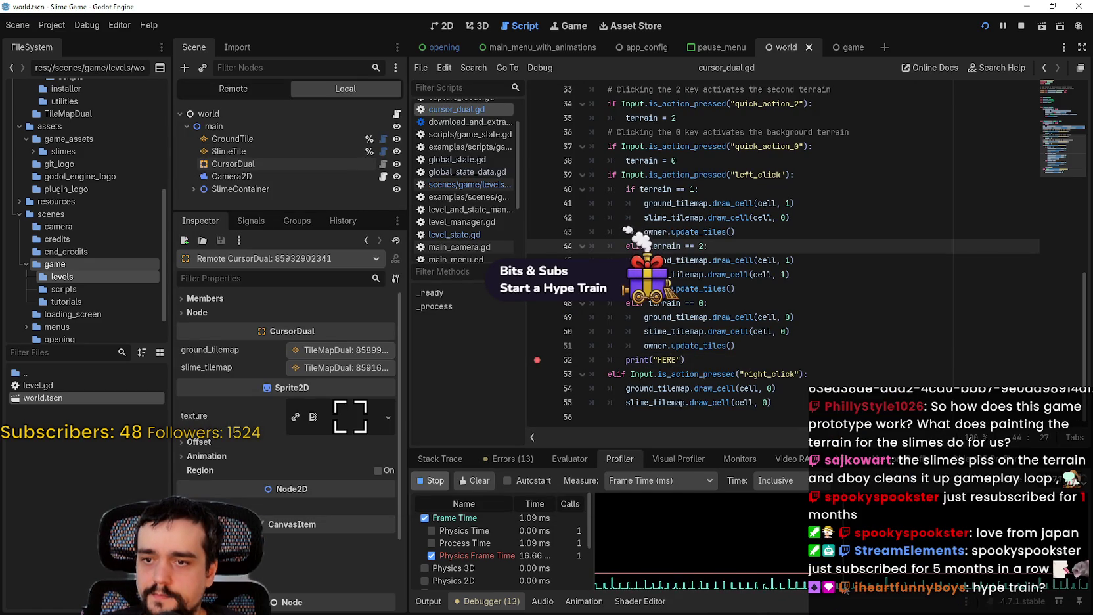
pyautogui.click(985, 24)
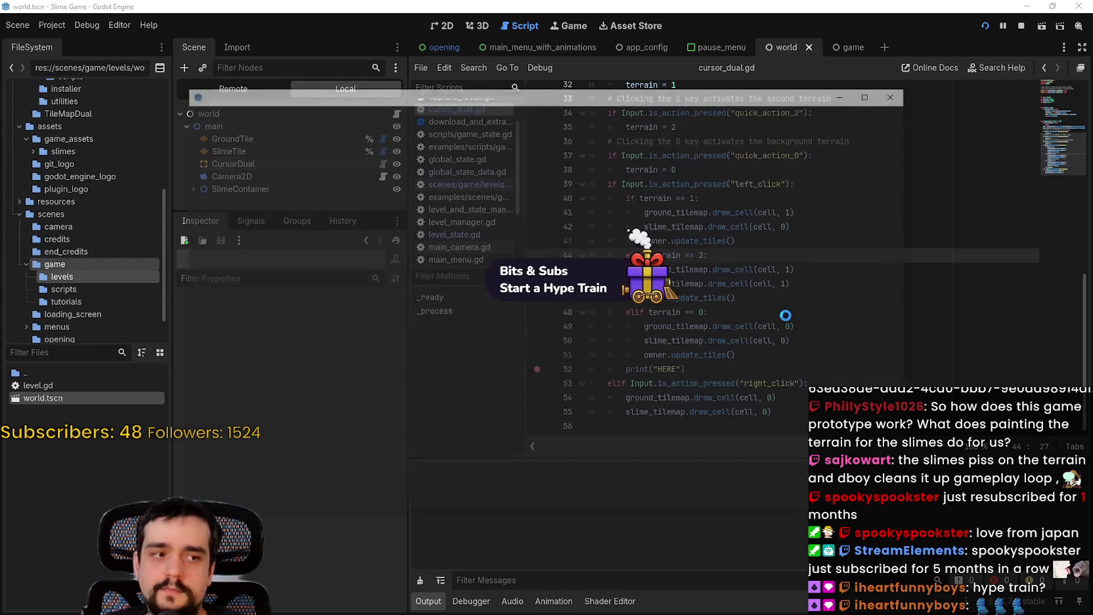
# Step: Clear the old profiler data and restart profiling
pyautogui.click(697, 5)
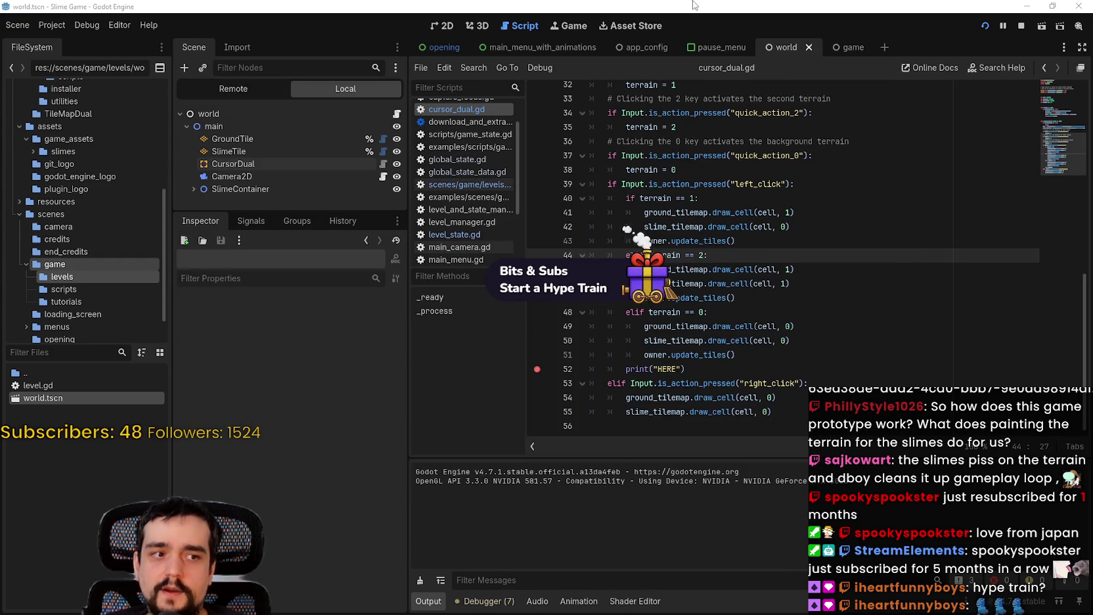
pyautogui.click(486, 601)
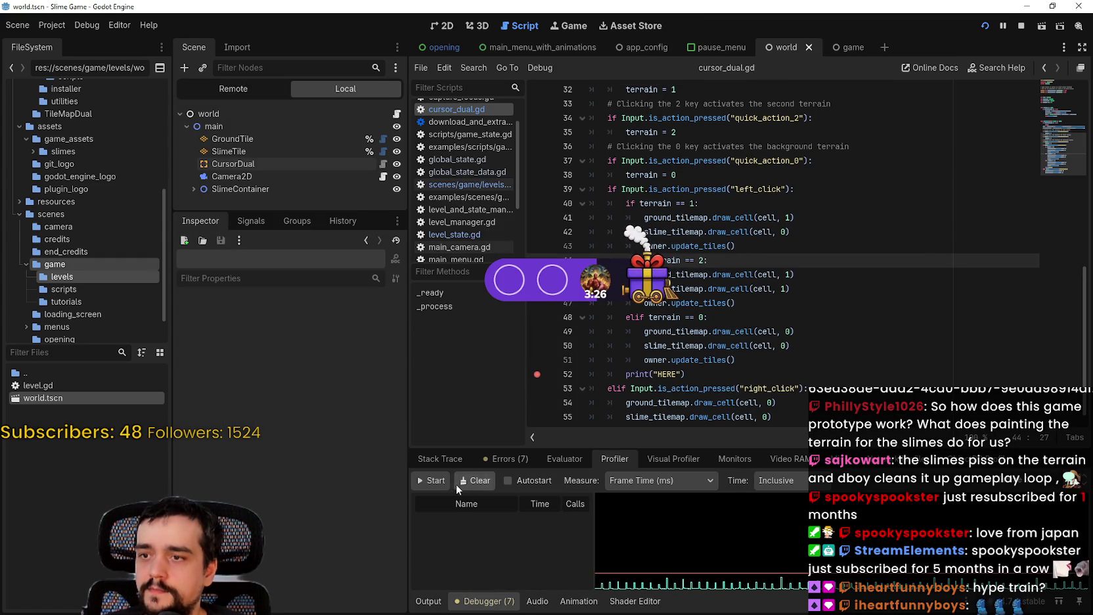
pyautogui.click(472, 480)
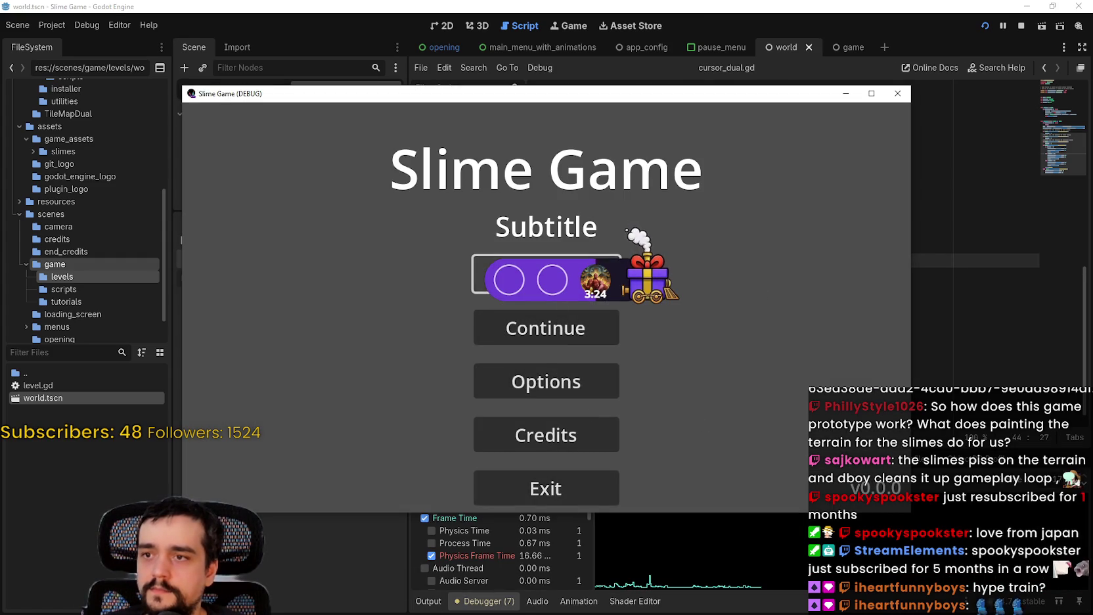
# Step: Start a confirmed new game, zoom out, paint a cell, and view the profiler frame times
pyautogui.click(545, 273)
pyautogui.click(588, 386)
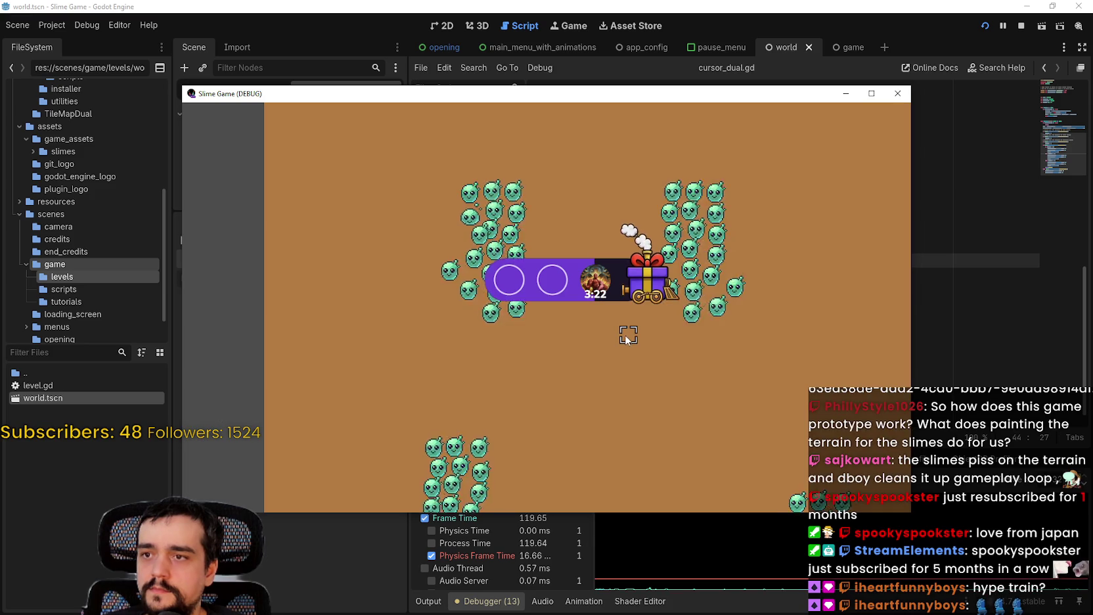
pyautogui.scroll(-3)
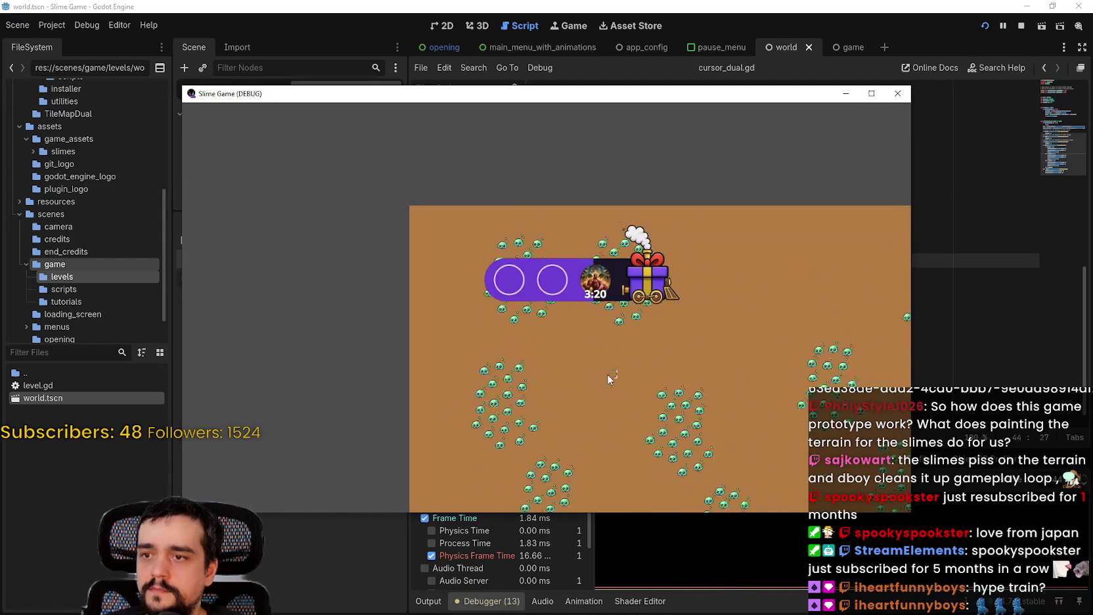
pyautogui.click(544, 371)
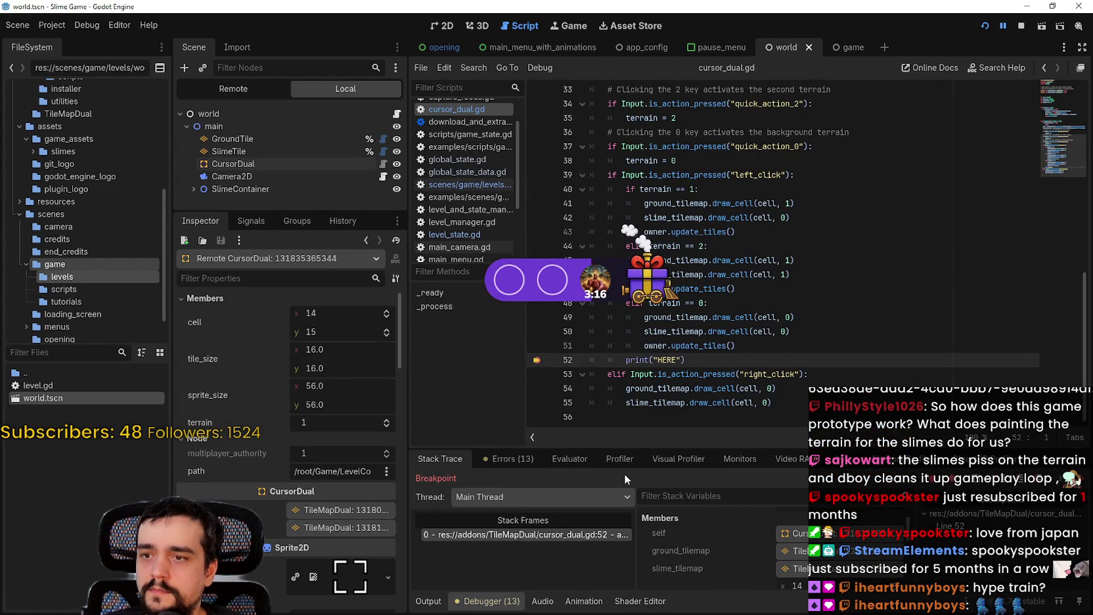
pyautogui.click(619, 459)
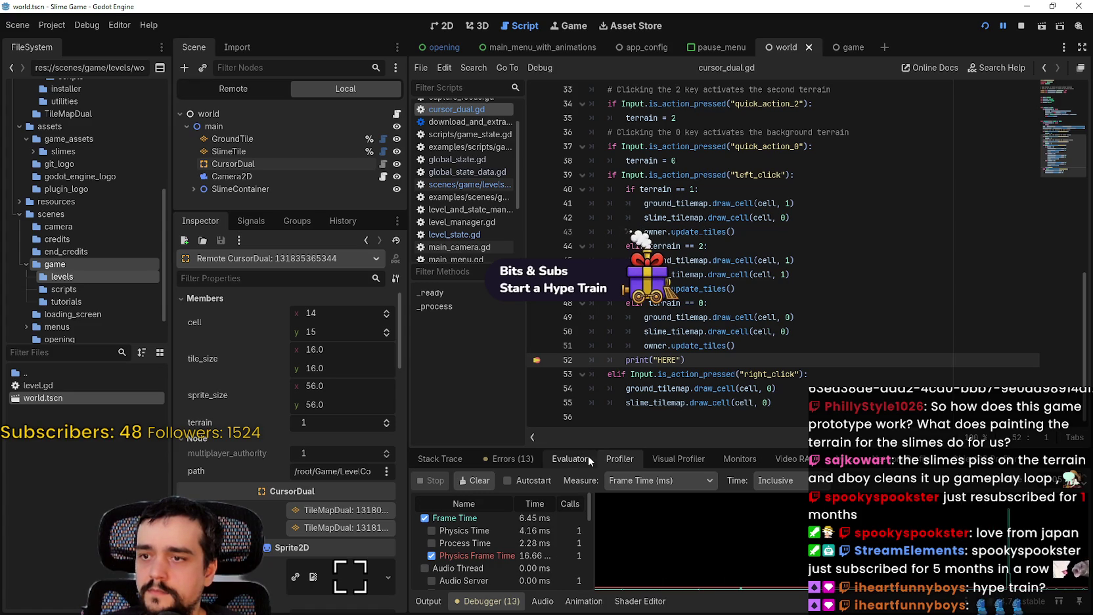
# Step: Enlarge the debugger panel and profiler list columns, ending on frame 11059
pyautogui.moveTo(585, 450); pyautogui.dragTo(578, 220)
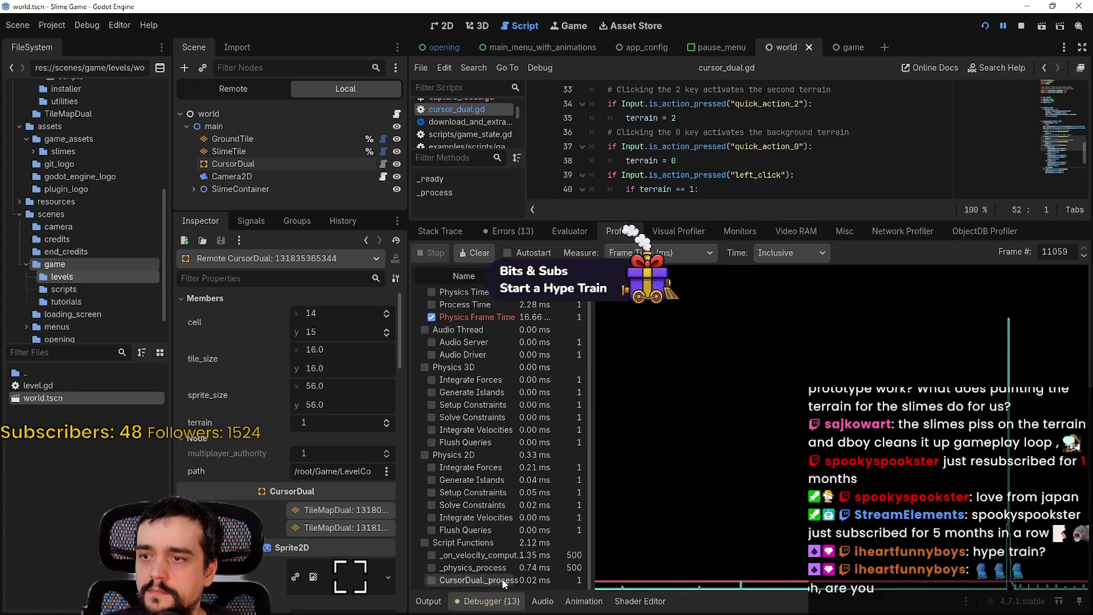
pyautogui.moveTo(593, 550); pyautogui.dragTo(647, 558)
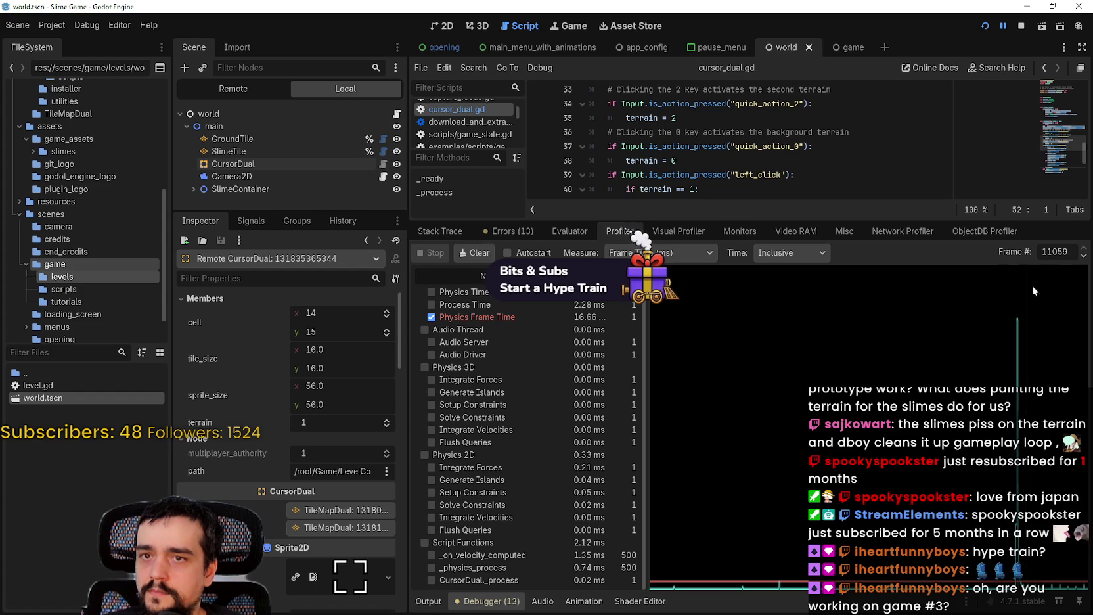
pyautogui.click(1084, 257)
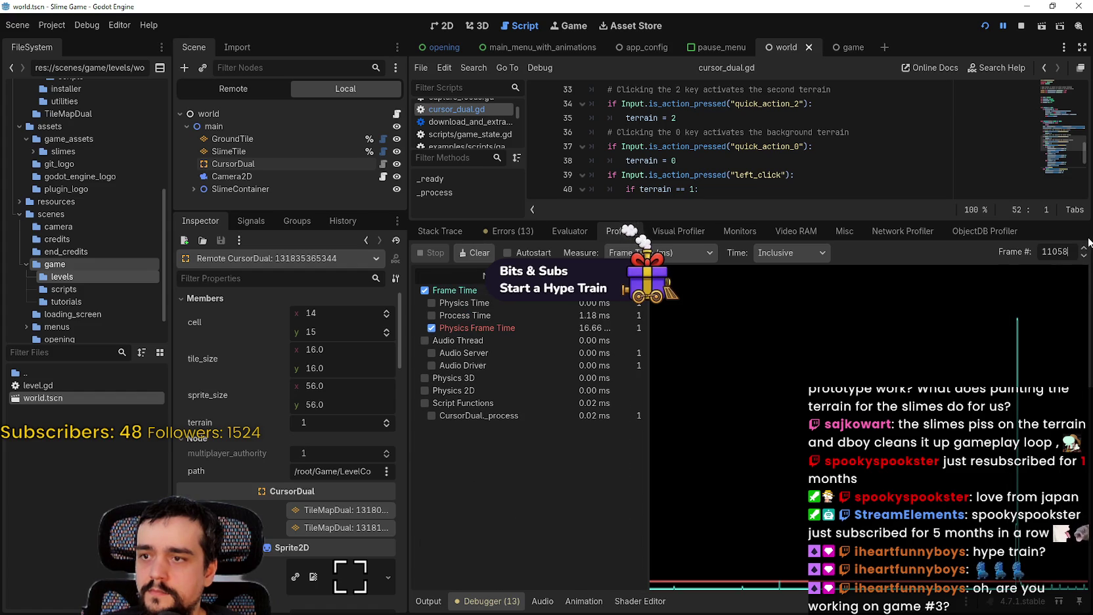
pyautogui.click(1084, 248)
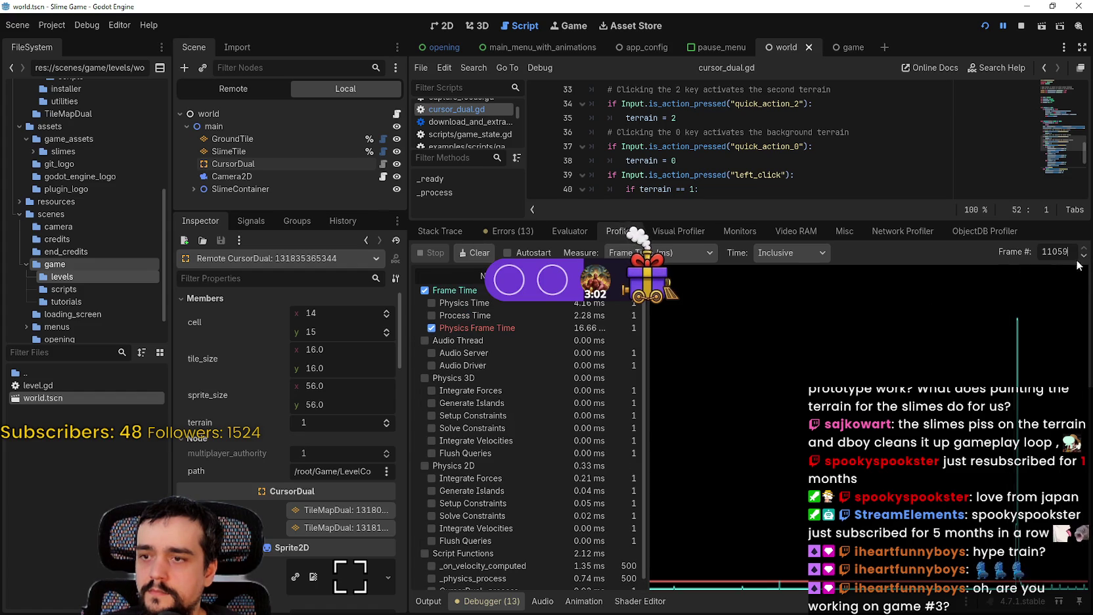
# Step: Step the profiler back to frame 11053 and forward to 11059, then bring the game forward
pyautogui.scroll(-3)
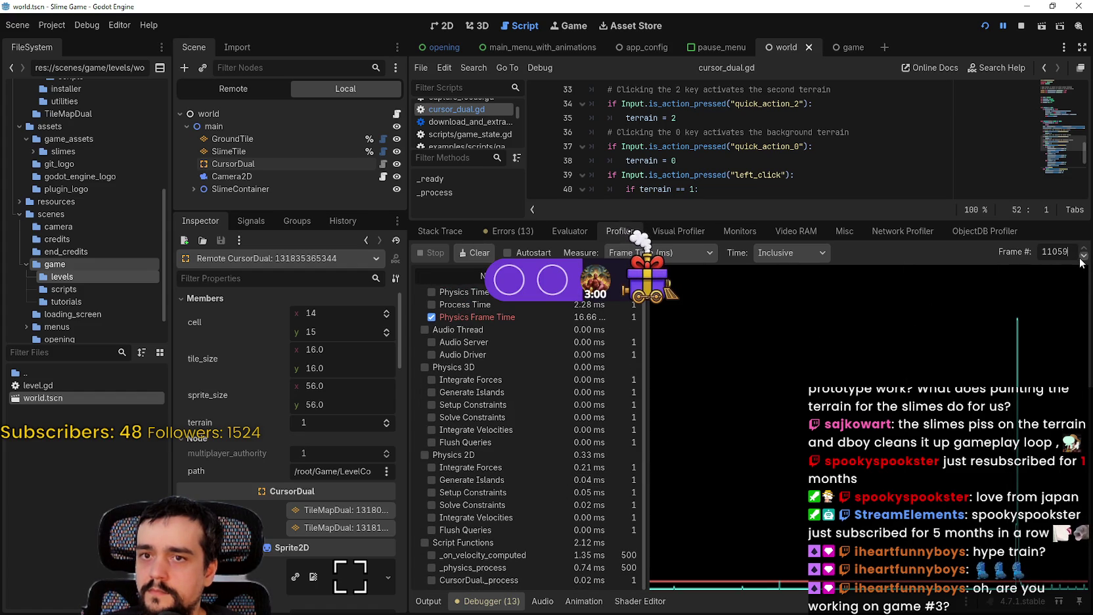
pyautogui.click(1082, 256)
pyautogui.click(1082, 256)
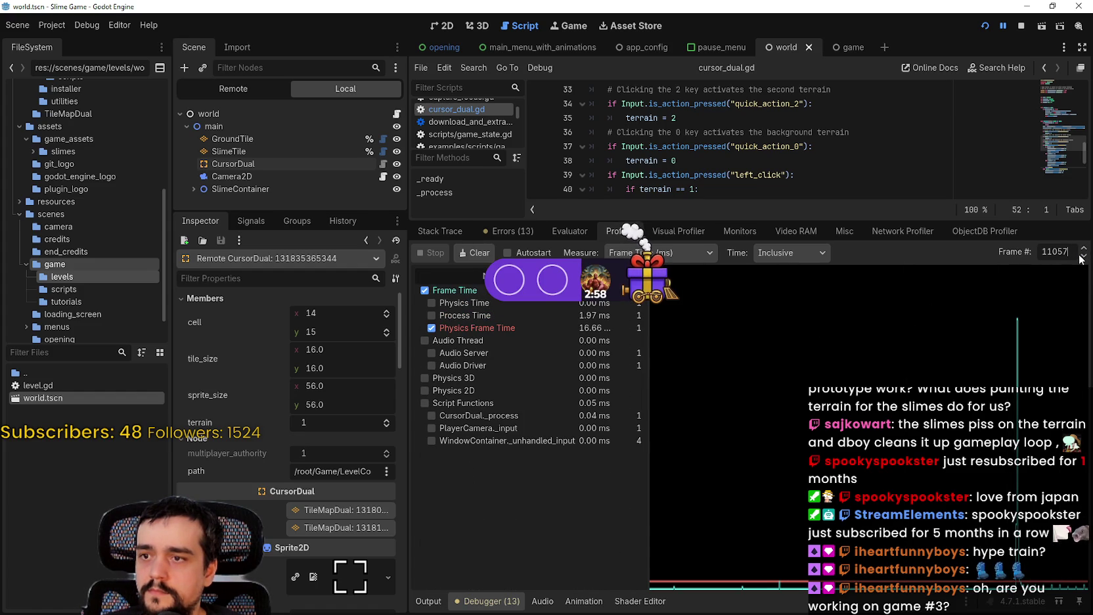
pyautogui.click(1082, 257)
pyautogui.click(1083, 258)
pyautogui.click(1084, 248)
pyautogui.click(1084, 248)
pyautogui.click(1083, 248)
pyautogui.click(1083, 250)
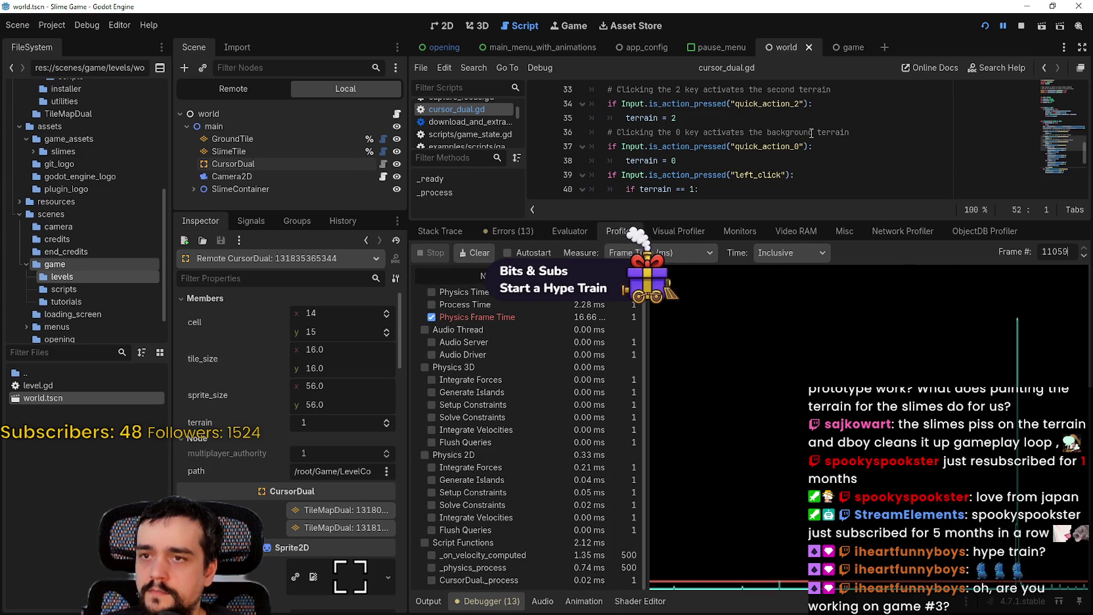
pyautogui.hotkey('alt', 'Tab')
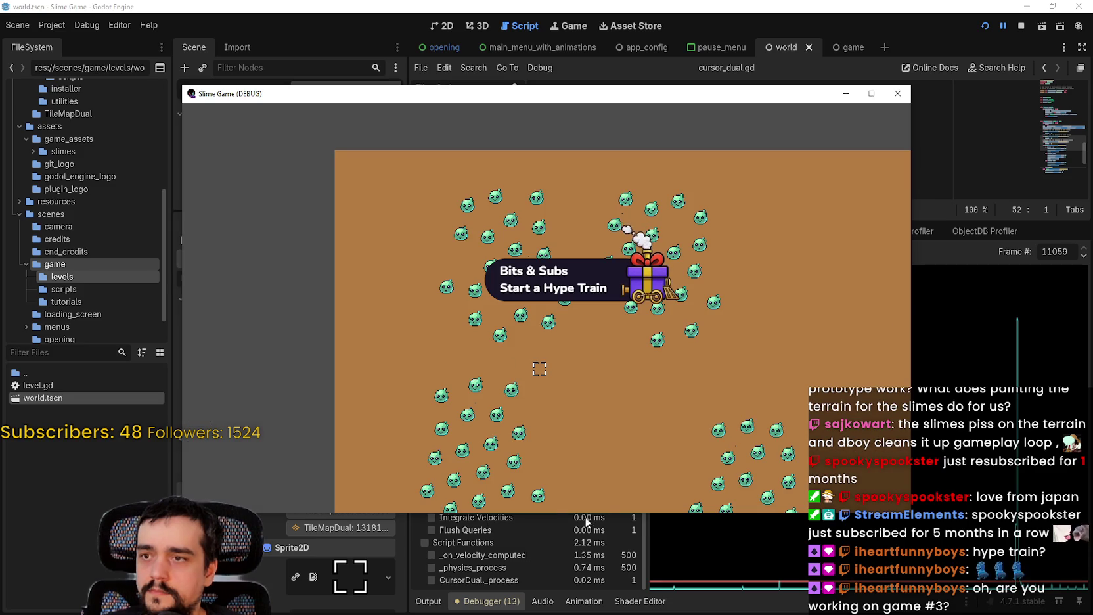
# Step: Resume the game, paint a cell that hits the line 52 breakpoint, and continue past it
pyautogui.click(973, 164)
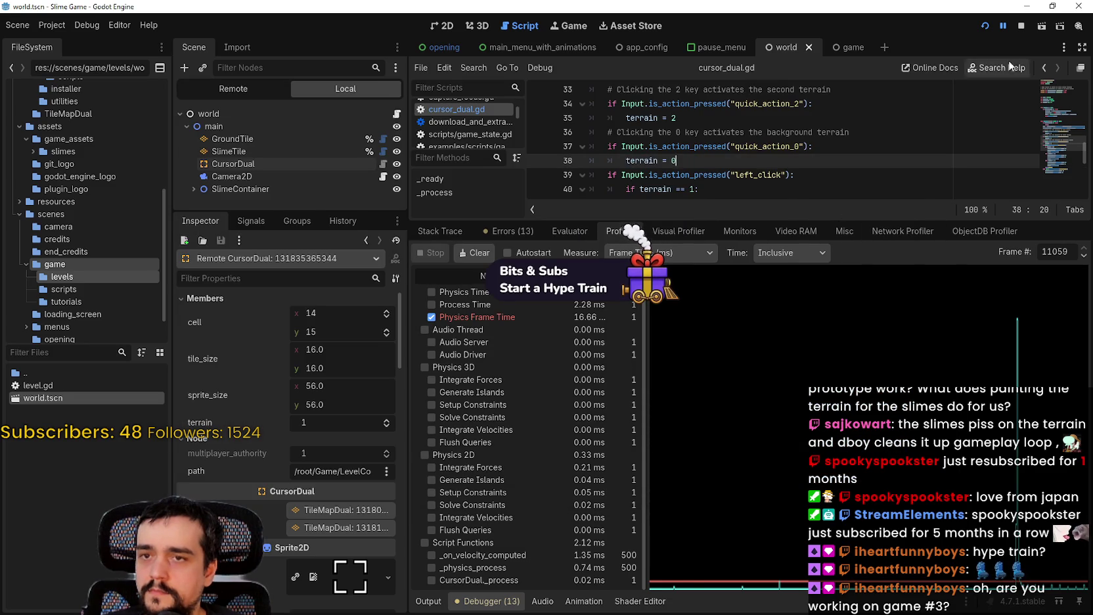
pyautogui.click(1003, 25)
pyautogui.click(806, 160)
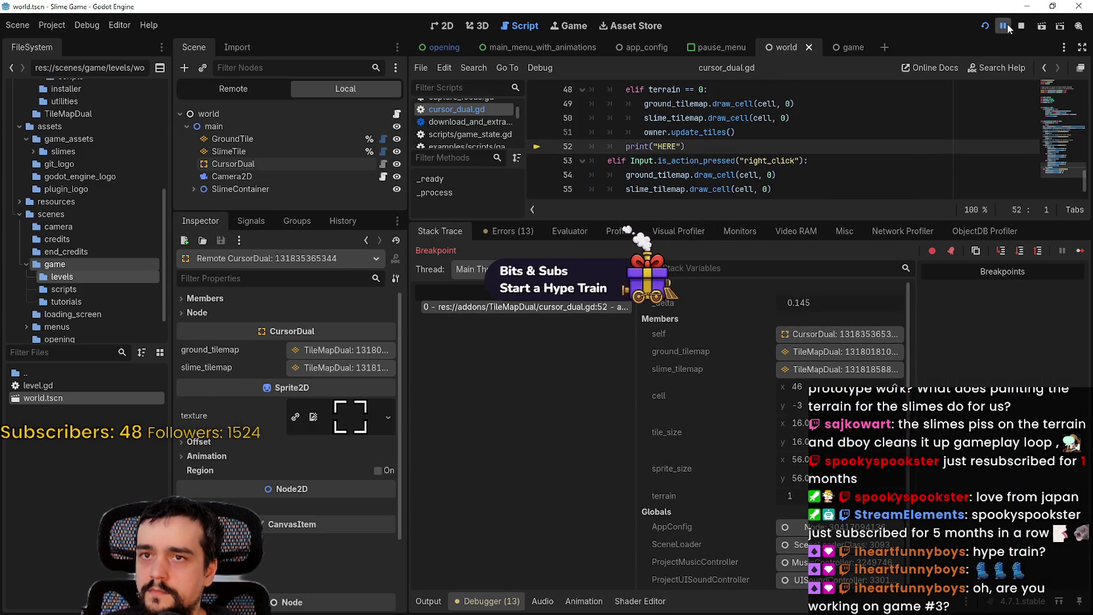
pyautogui.click(1003, 25)
pyautogui.click(997, 156)
# Step: Inspect an earlier profiled frame, put the caret at the end of the print line, and resume
pyautogui.click(618, 230)
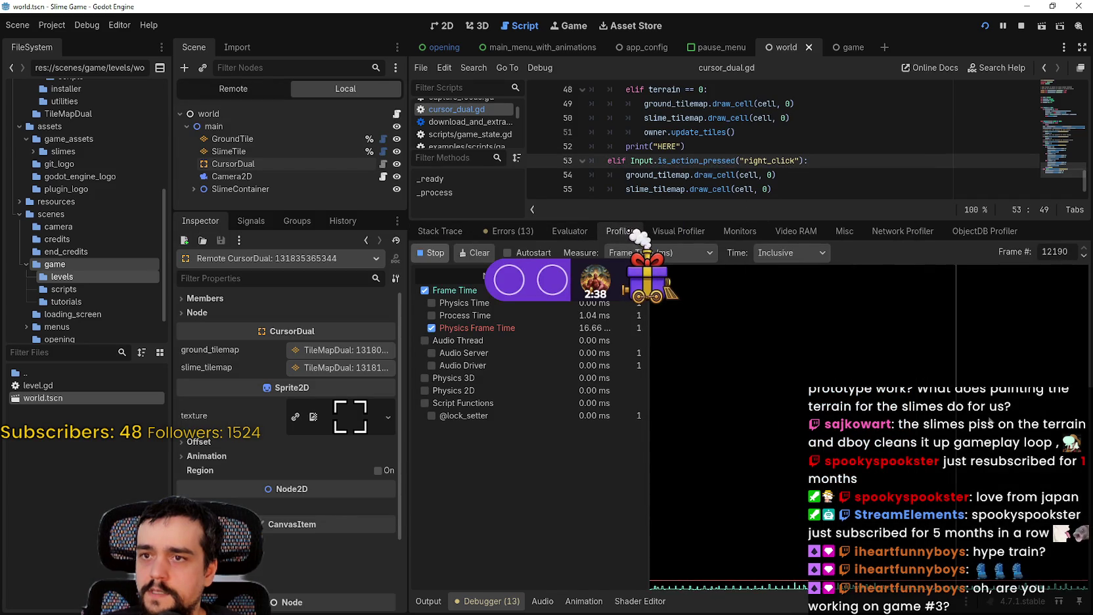
pyautogui.moveTo(775, 525); pyautogui.dragTo(739, 484)
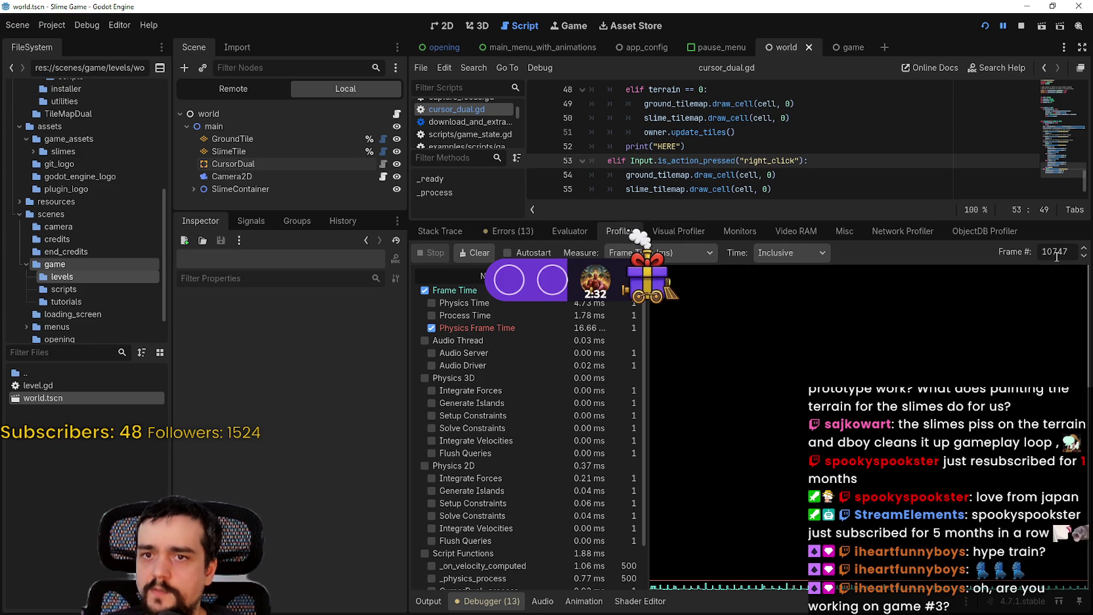
pyautogui.click(802, 146)
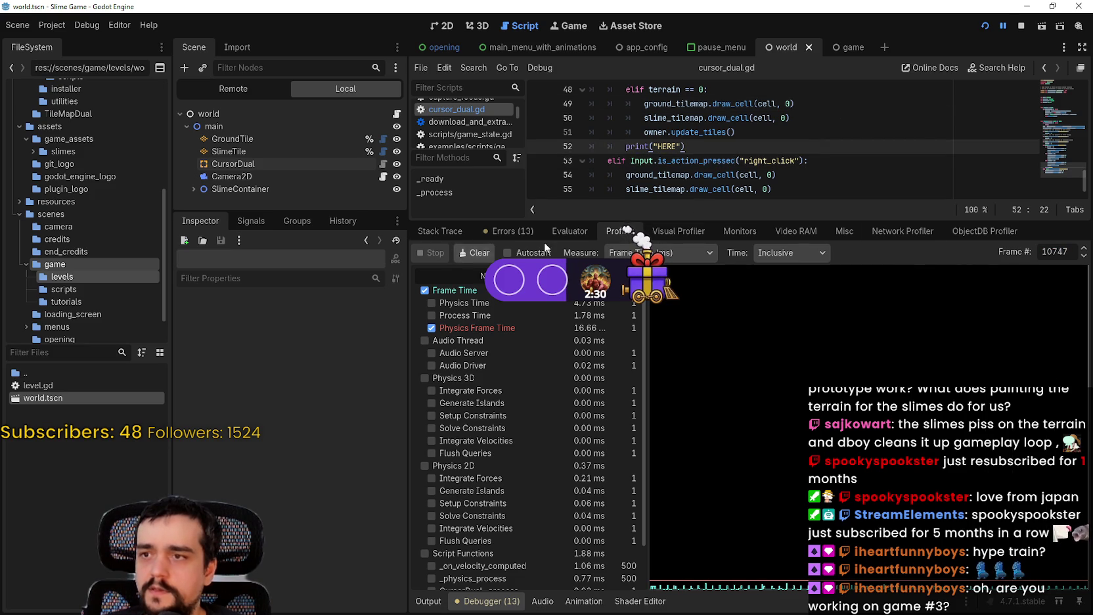
pyautogui.click(1007, 19)
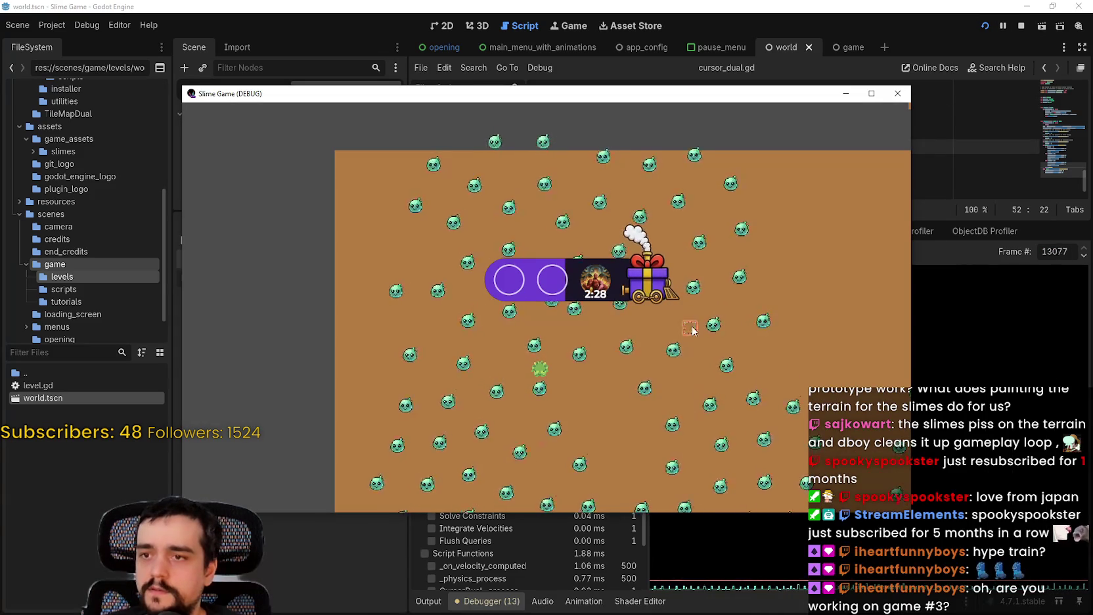
pyautogui.click(932, 175)
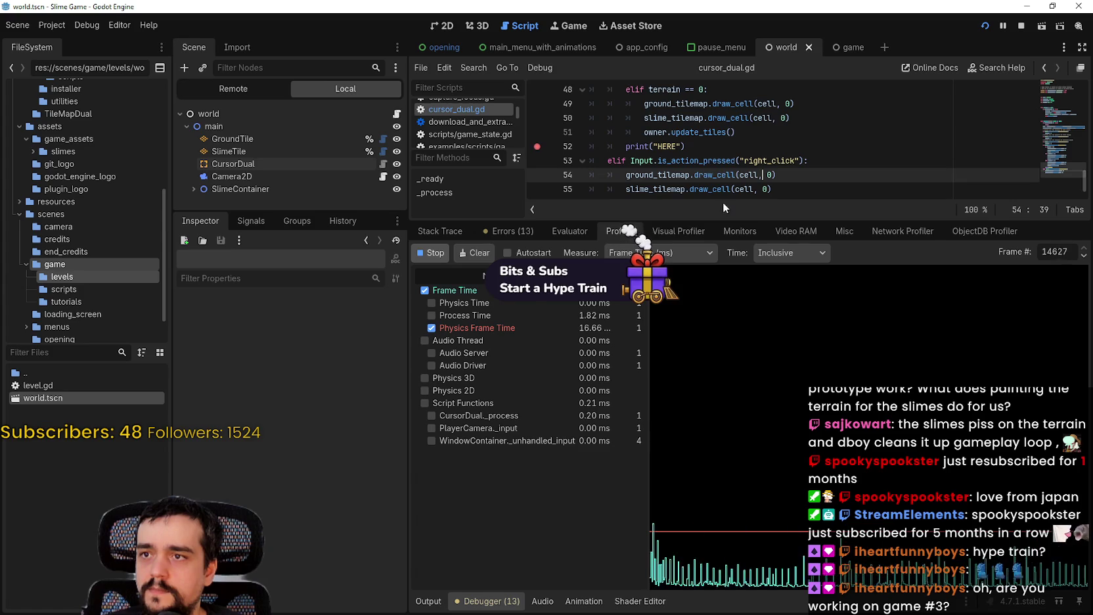
# Step: Paint a tile to trigger the line 52 breakpoint, check profiler timings, and continue running
pyautogui.hotkey('alt', 'Tab')
pyautogui.click(690, 439)
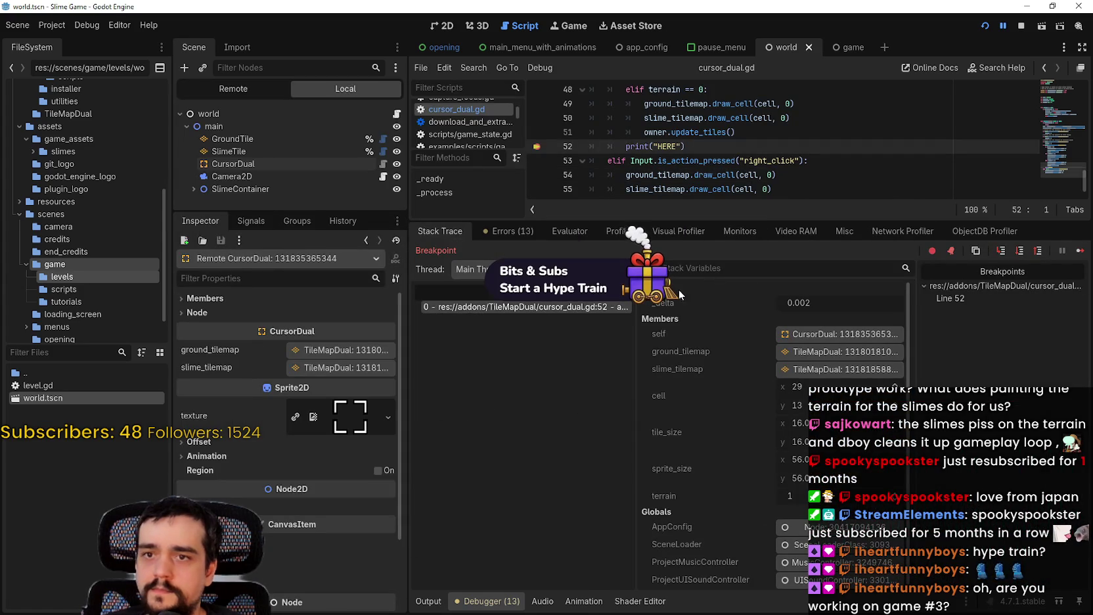
pyautogui.click(621, 231)
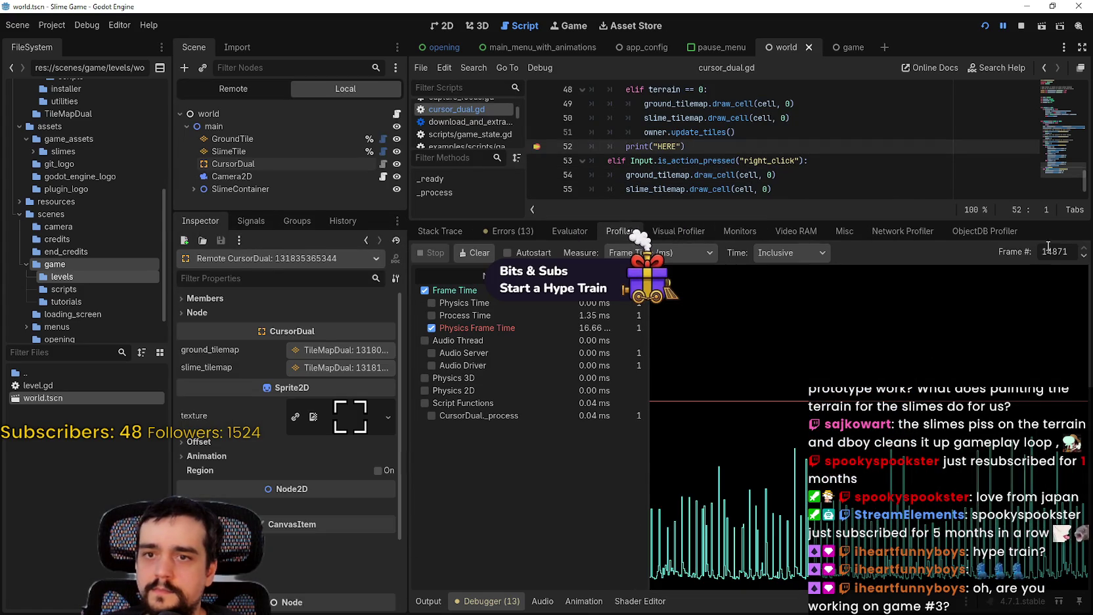
pyautogui.click(788, 132)
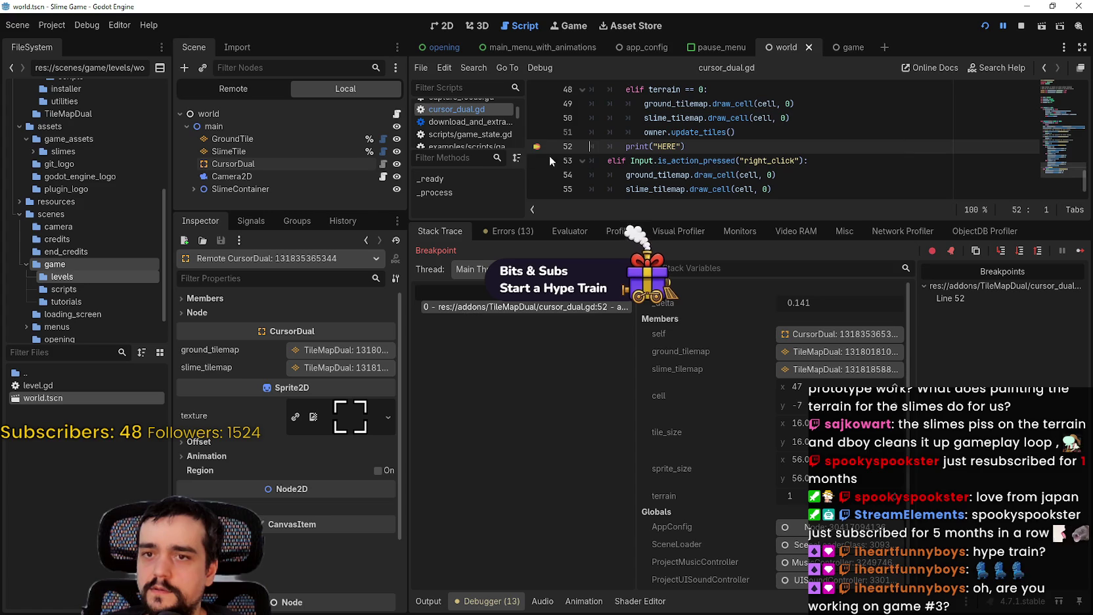
pyautogui.click(1002, 27)
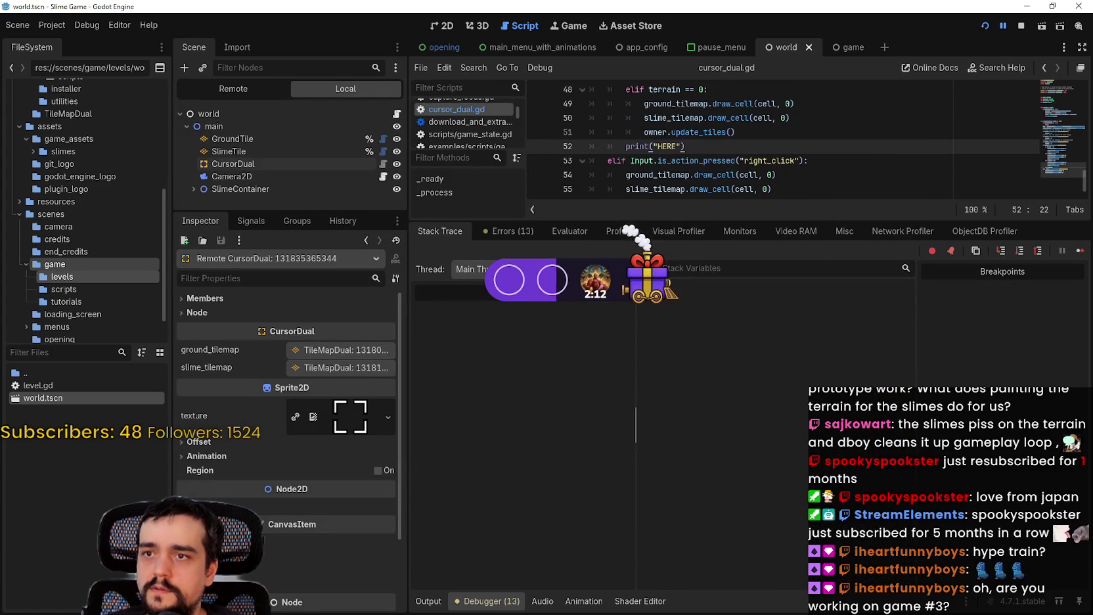
pyautogui.press('F12')
# Step: Jump the profiler to frame 14871, then widen and scroll through its function list
pyautogui.write('14871')
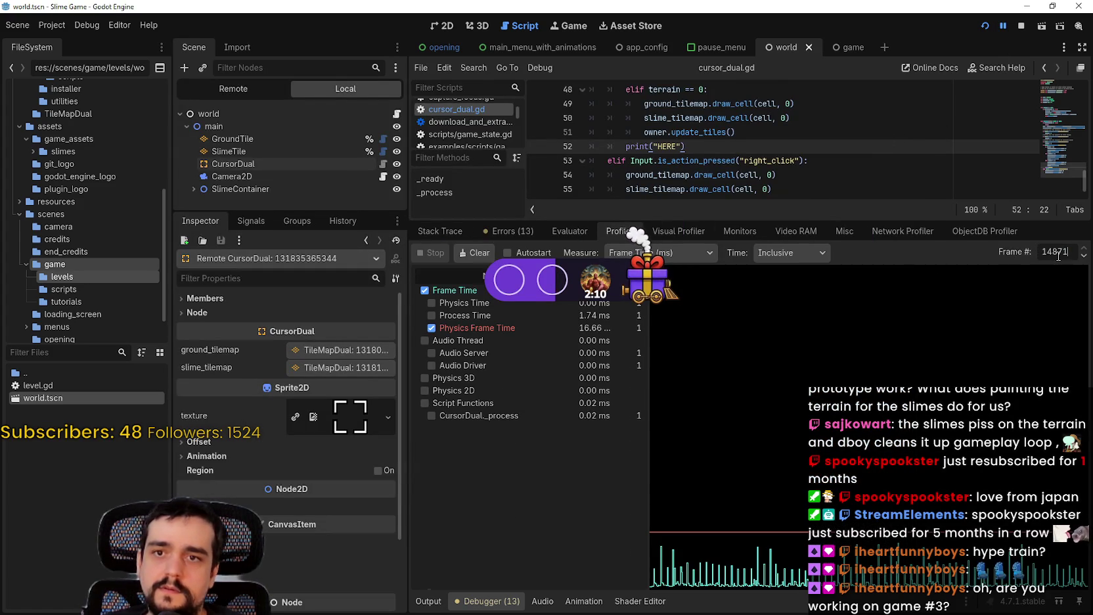
pyautogui.press('Return')
pyautogui.scroll(-3)
pyautogui.scroll(-3)
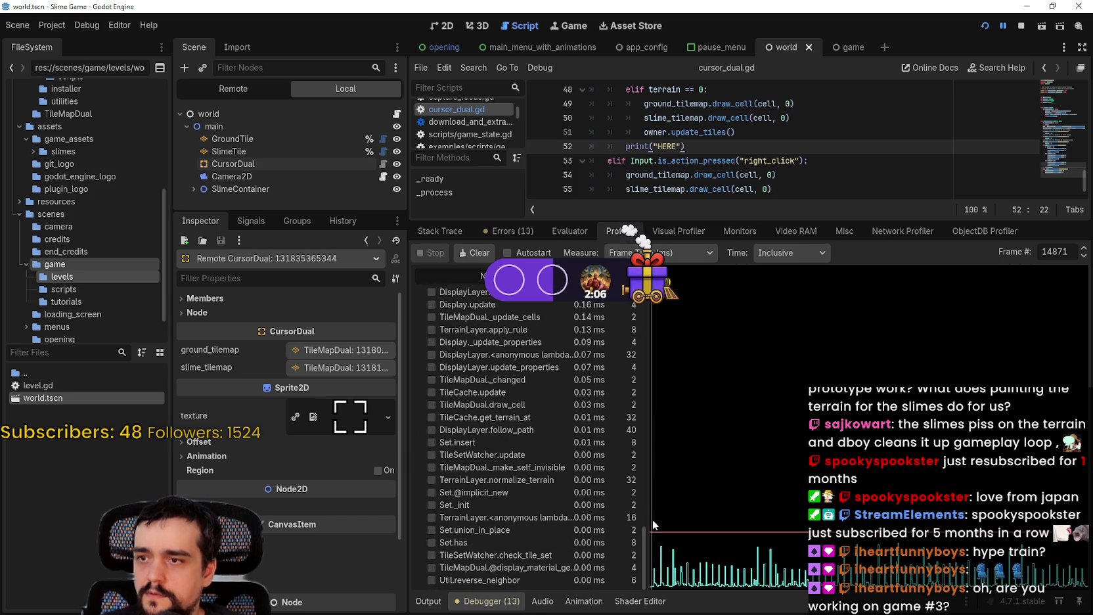
pyautogui.moveTo(652, 510); pyautogui.dragTo(706, 510)
pyautogui.scroll(3)
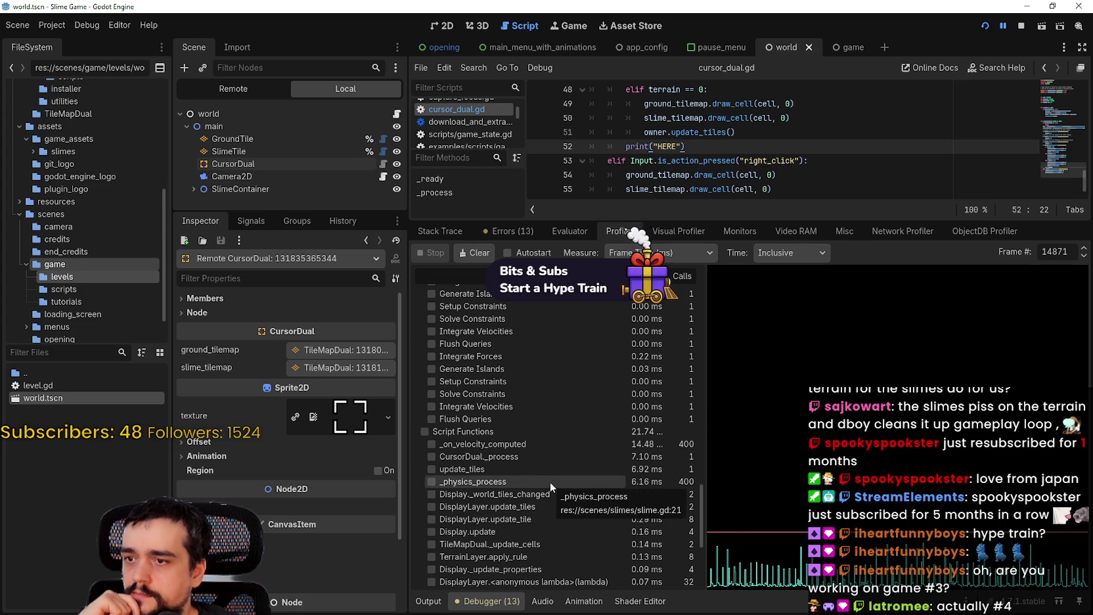
pyautogui.scroll(-3)
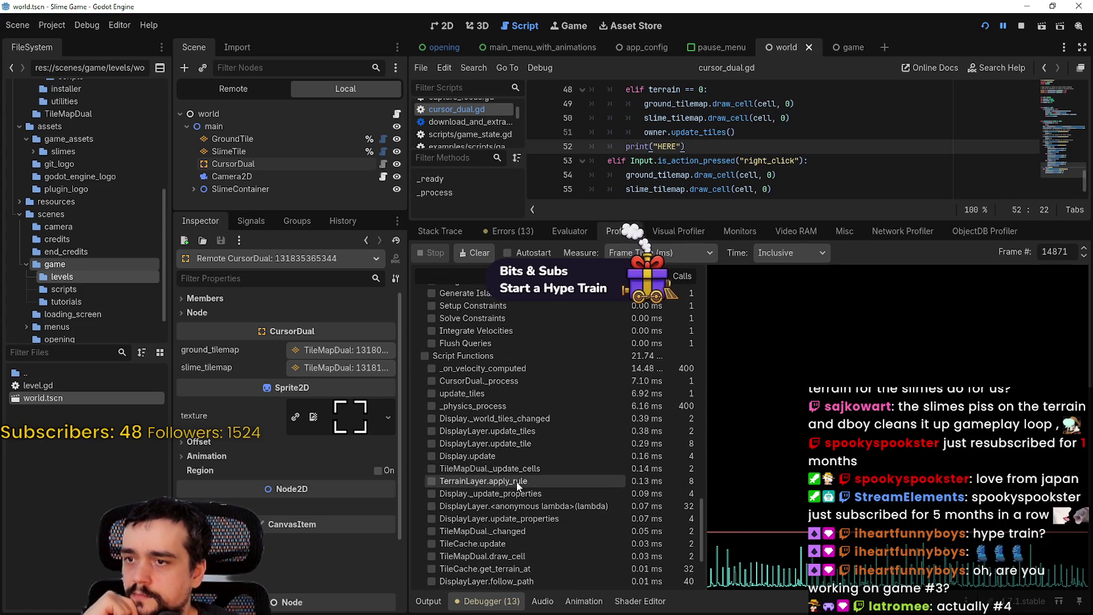
pyautogui.scroll(-3)
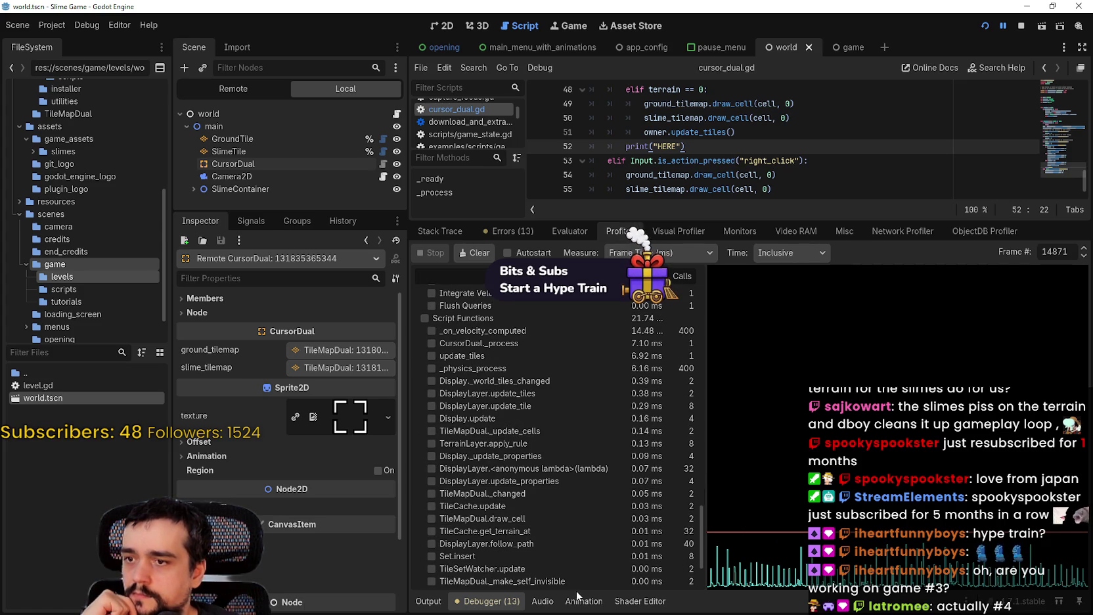
pyautogui.scroll(-3)
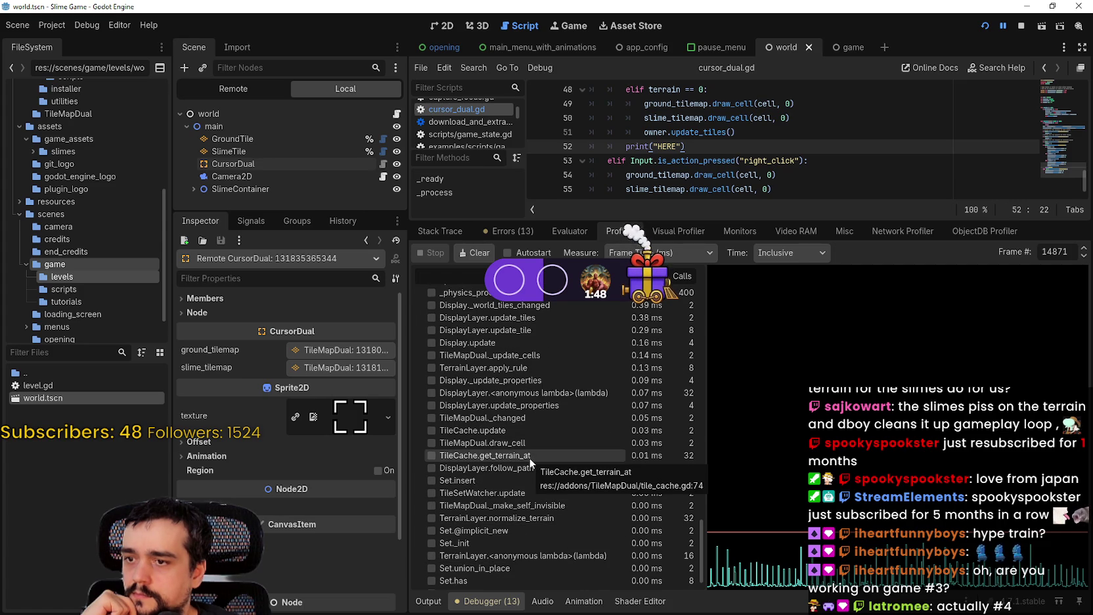
pyautogui.scroll(-3)
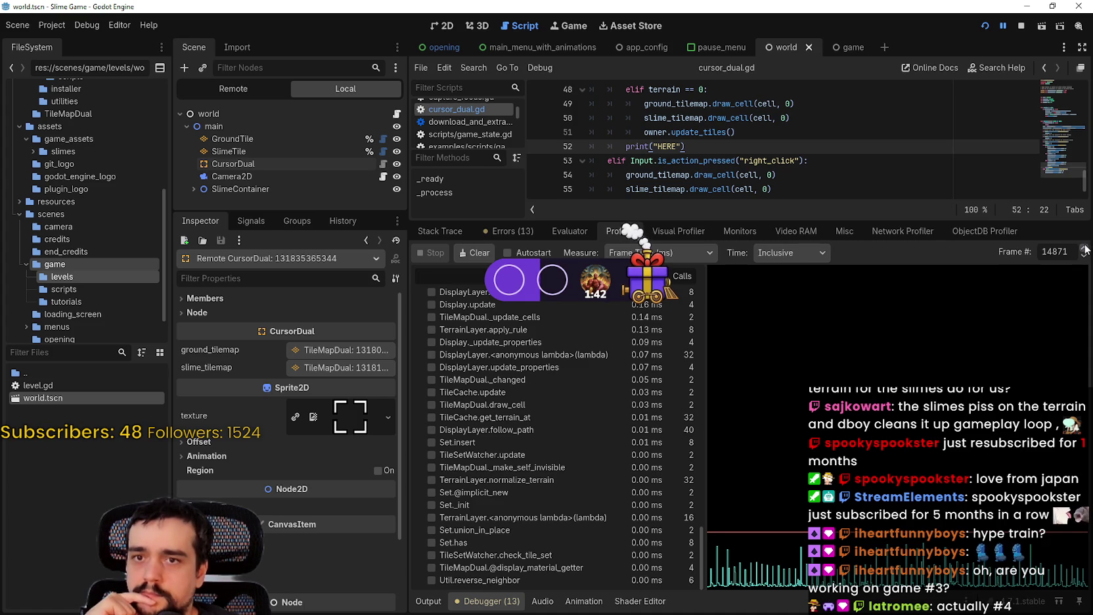
# Step: Step to frame 14872 and switch the Time measurement to Self
pyautogui.click(1084, 248)
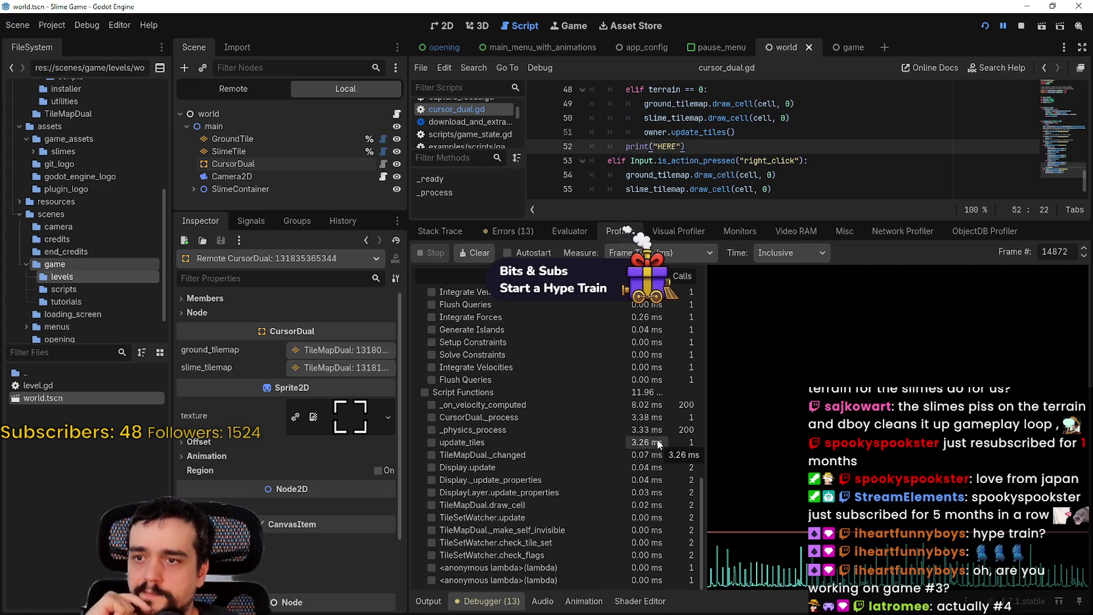
pyautogui.click(799, 256)
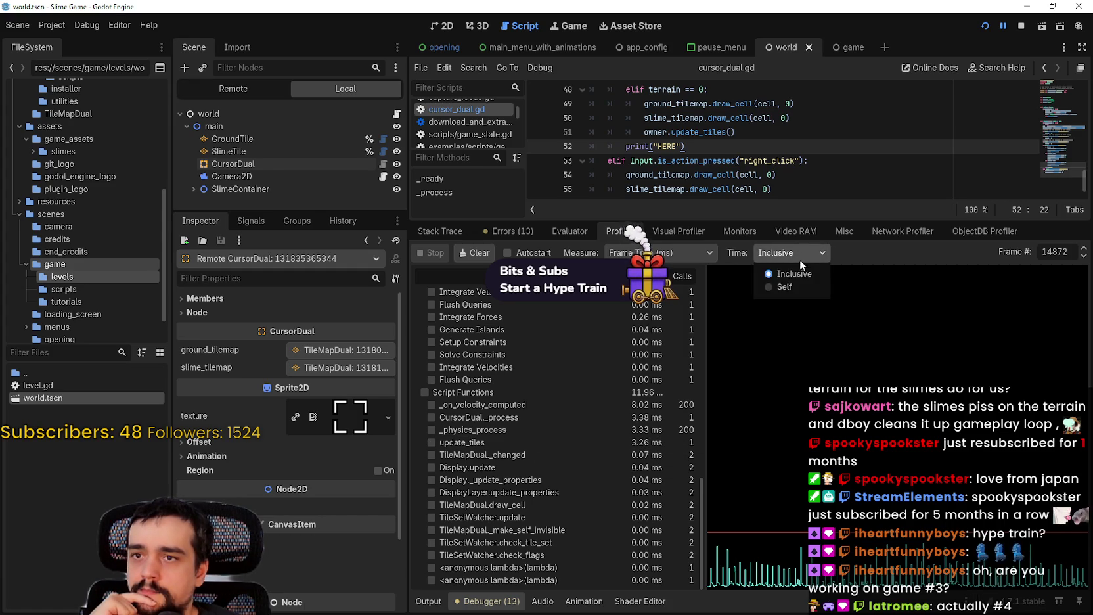
pyautogui.click(800, 287)
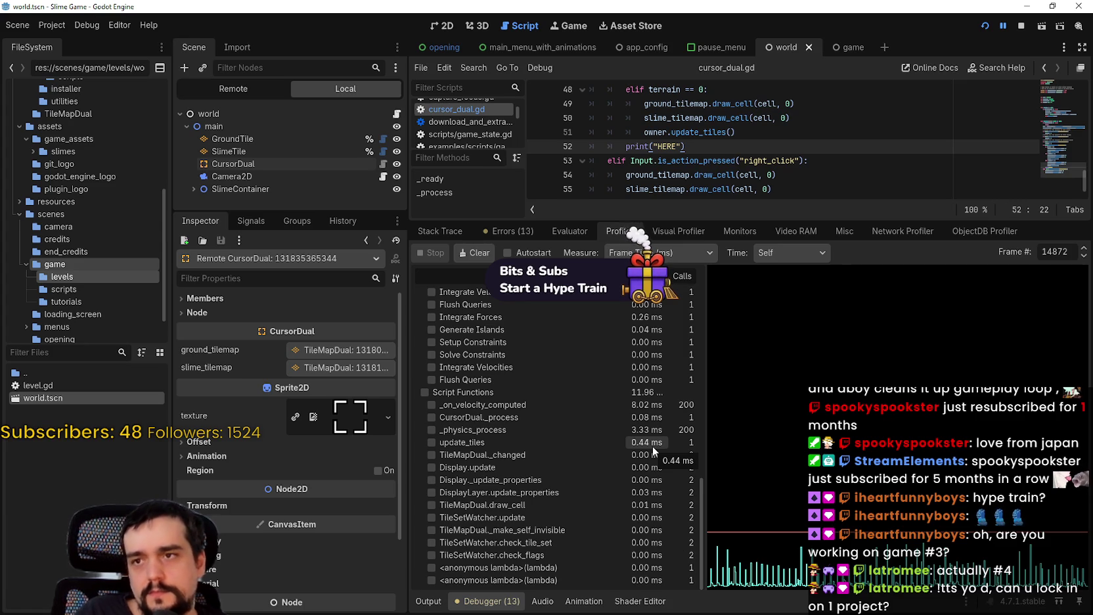
pyautogui.click(1003, 26)
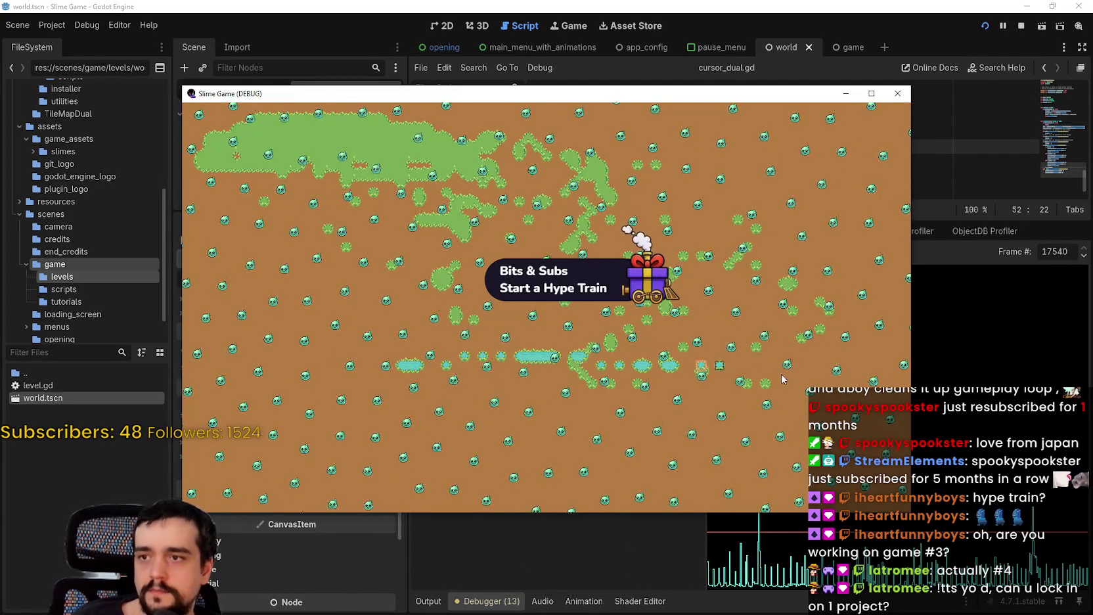
# Step: Paint a cyan slime trail and a large water region across the map, then pause
pyautogui.moveTo(695, 352); pyautogui.dragTo(840, 348)
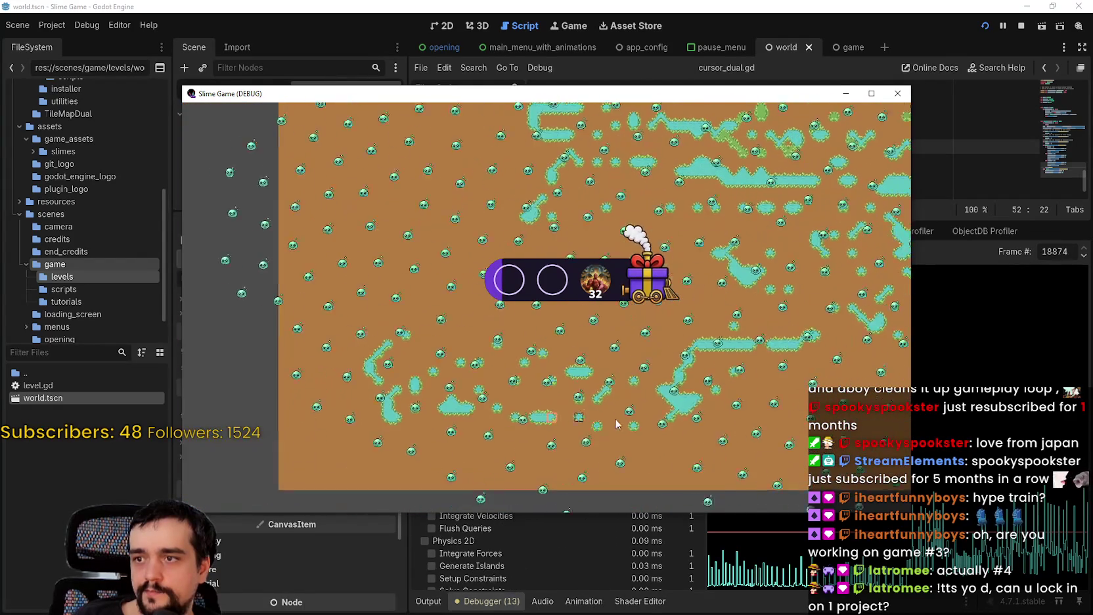
pyautogui.moveTo(656, 351); pyautogui.dragTo(201, 180)
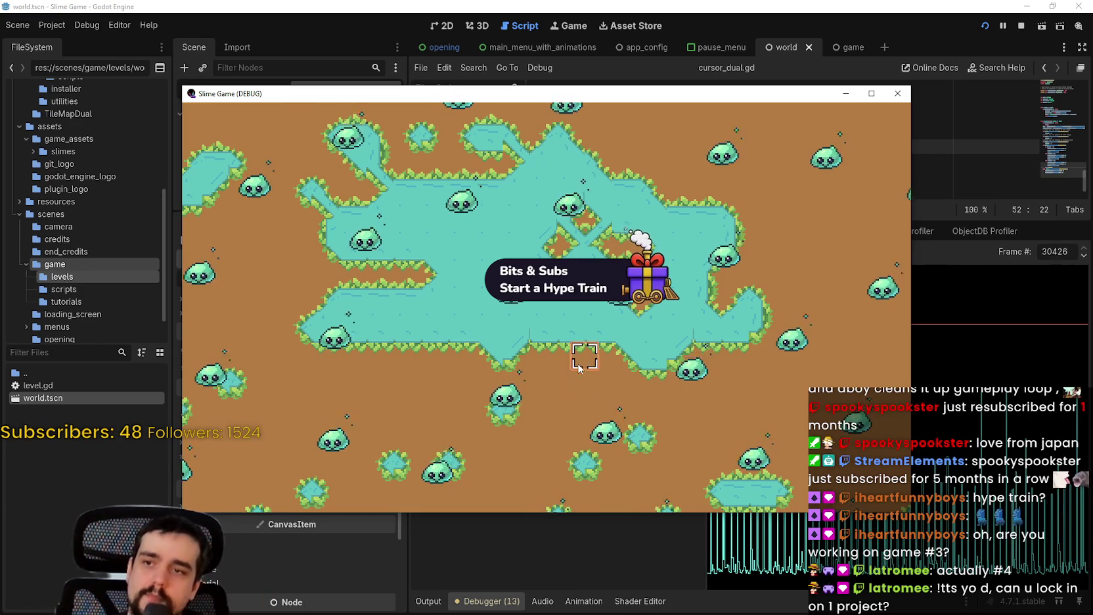
pyautogui.scroll(3)
pyautogui.scroll(-3)
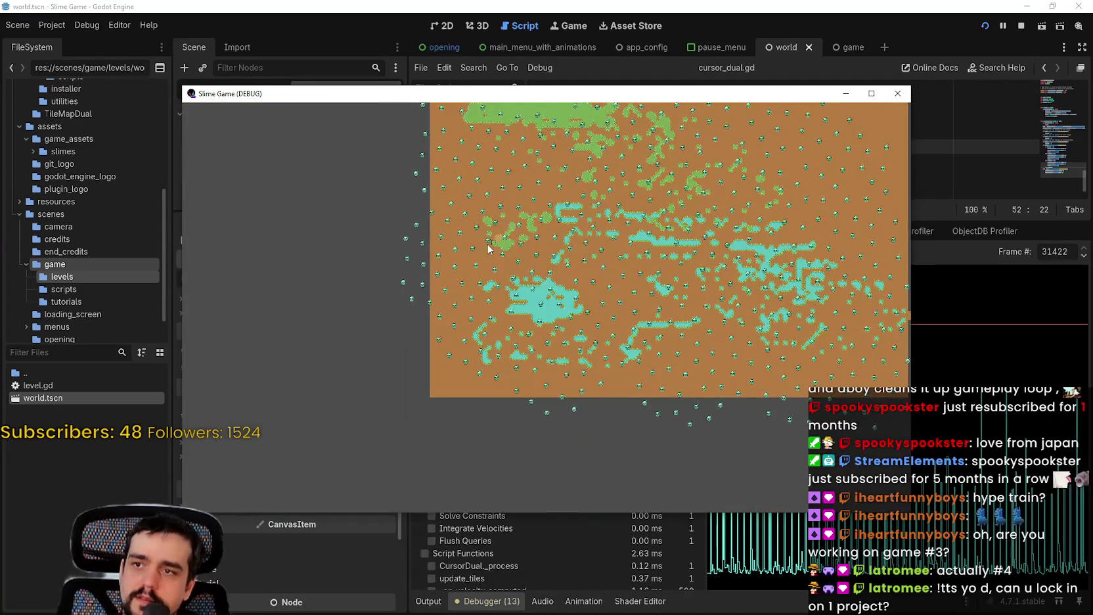
pyautogui.scroll(3)
pyautogui.press('Escape')
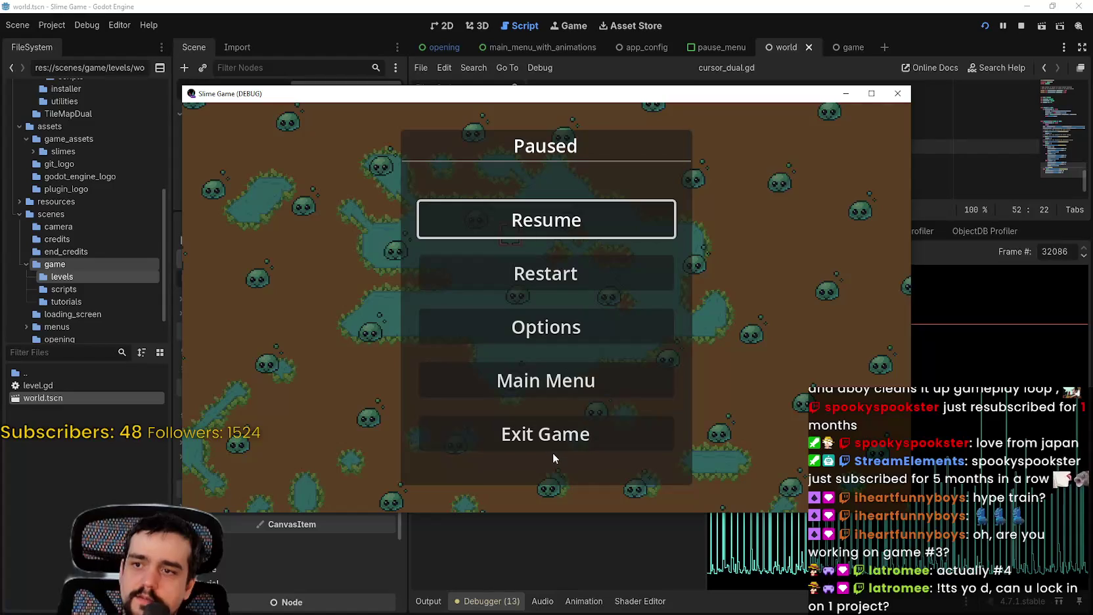
# Step: Quit the game from the pause menu, rerun it with F5, and continue the saved level
pyautogui.click(568, 433)
pyautogui.click(555, 341)
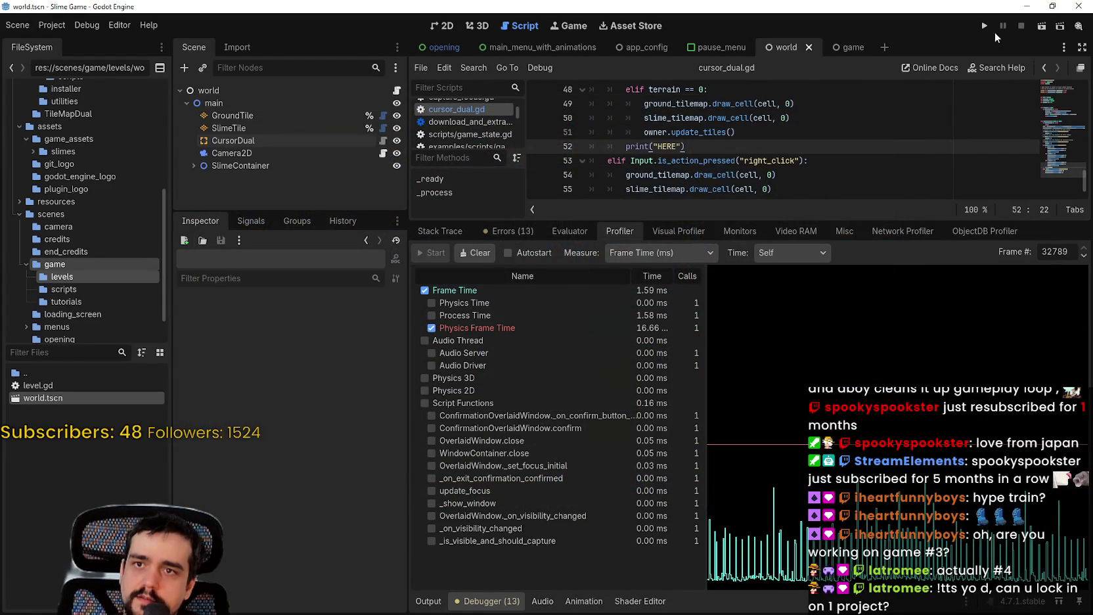
pyautogui.press('F5')
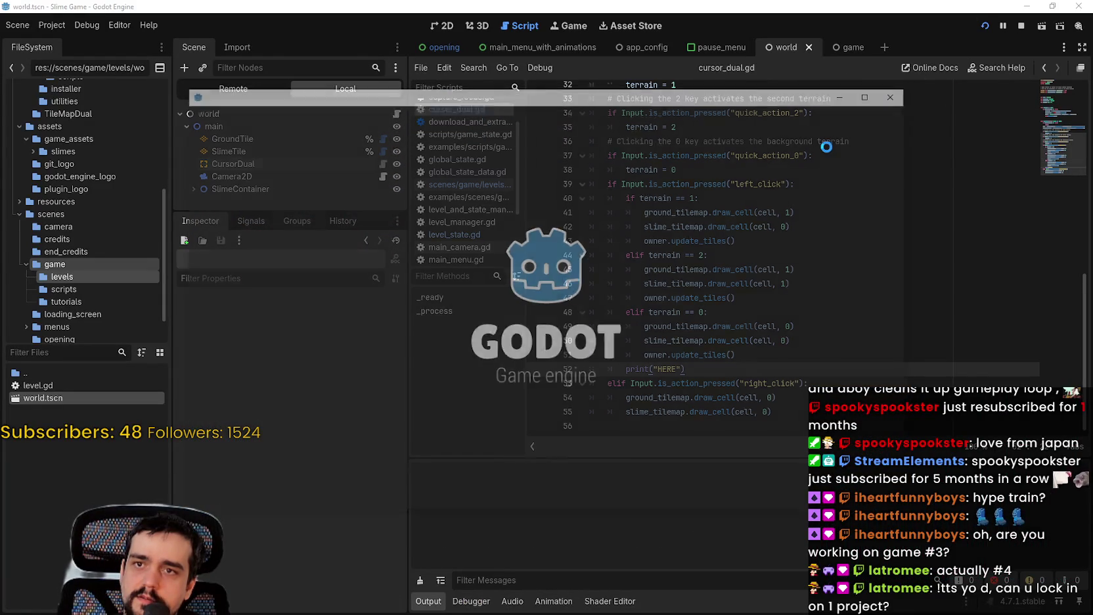
pyautogui.click(582, 327)
# Step: Pan and zoom around the restored level to inspect the painted terrain
pyautogui.scroll(-3)
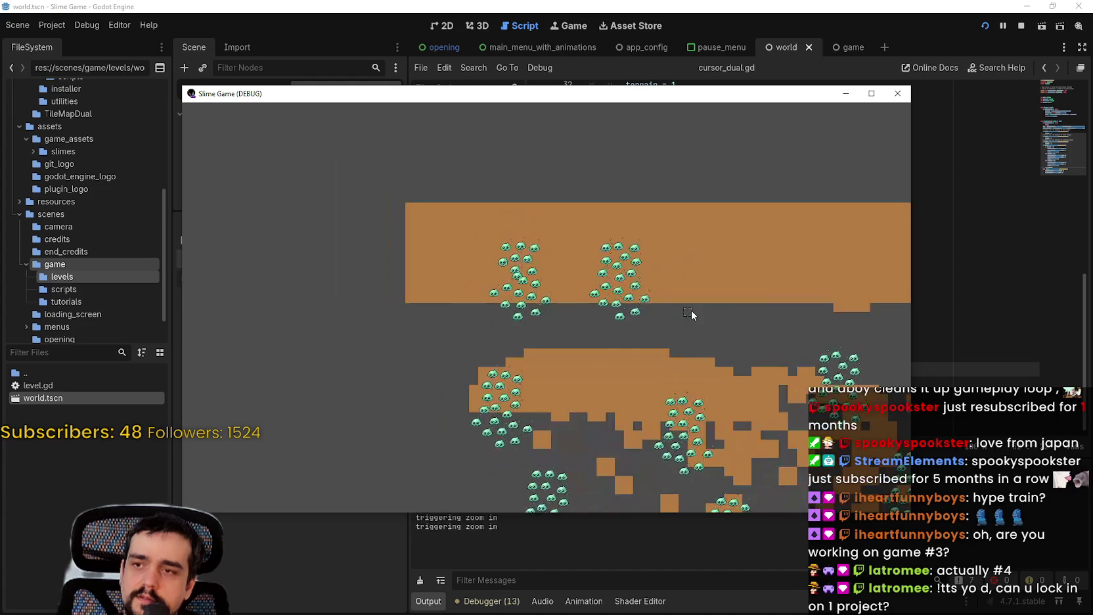
pyautogui.moveTo(699, 309); pyautogui.dragTo(560, 204)
pyautogui.scroll(3)
pyautogui.scroll(-3)
pyautogui.scroll(3)
pyautogui.moveTo(704, 308); pyautogui.dragTo(557, 319)
pyautogui.scroll(3)
pyautogui.scroll(-3)
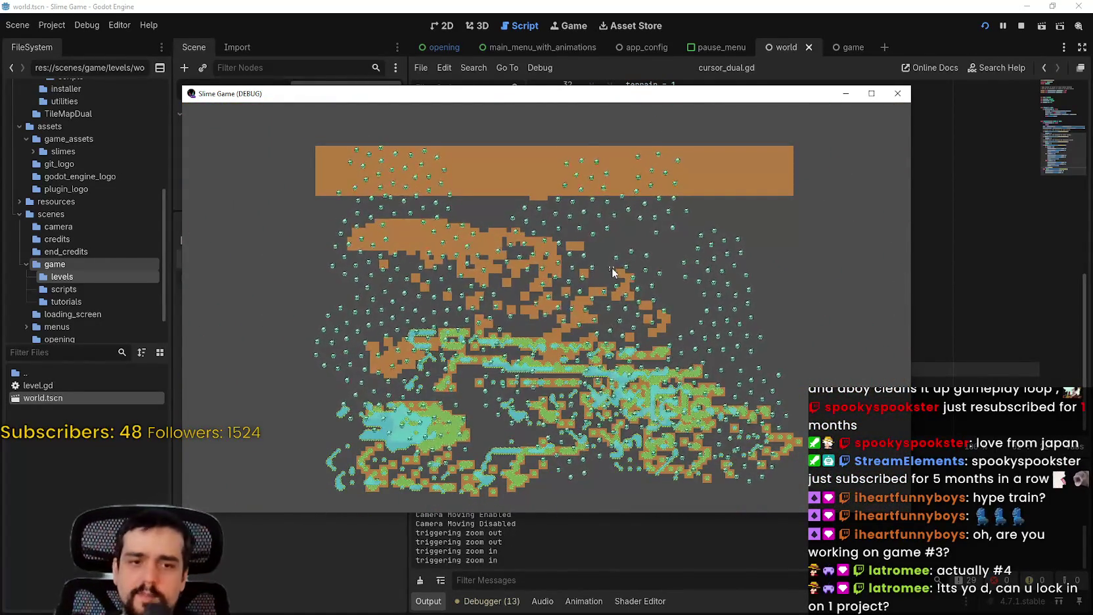
pyautogui.click(621, 238)
pyautogui.moveTo(677, 197); pyautogui.dragTo(691, 190)
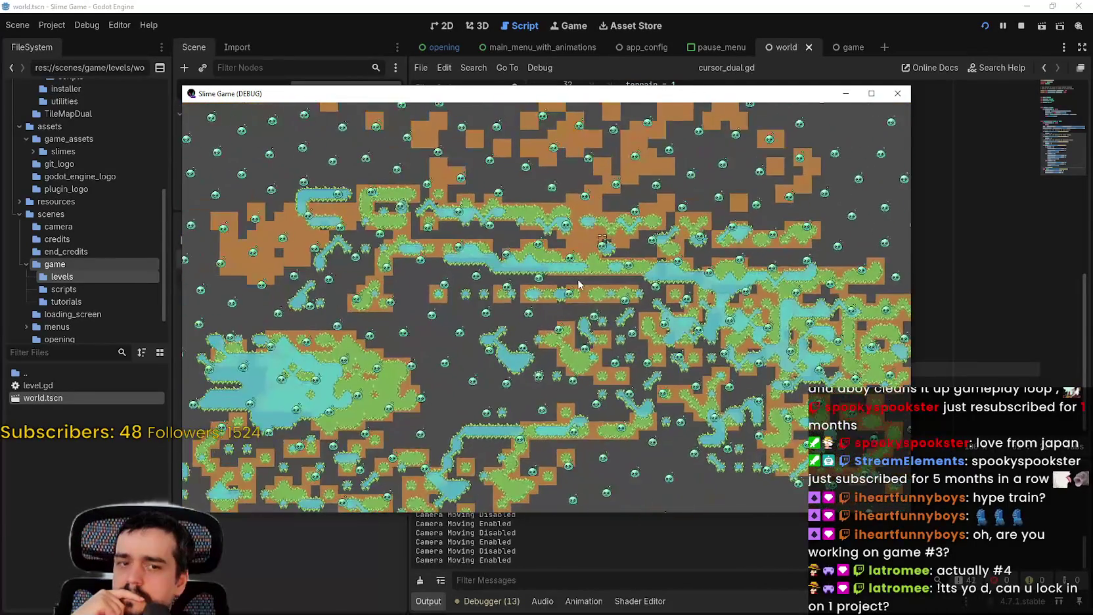
pyautogui.scroll(-3)
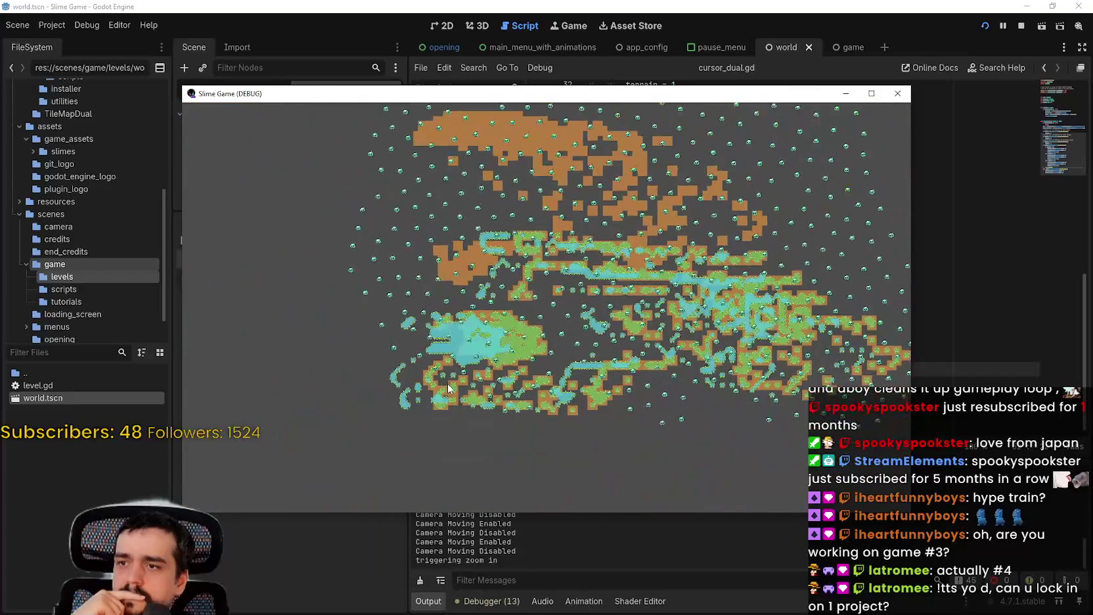
pyautogui.scroll(3)
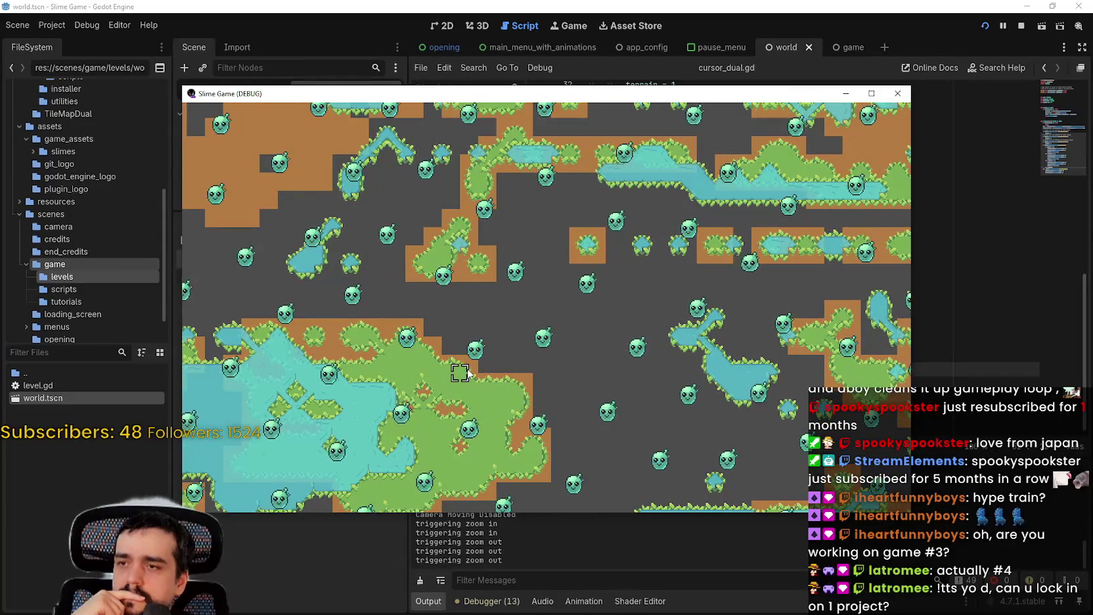
pyautogui.scroll(-3)
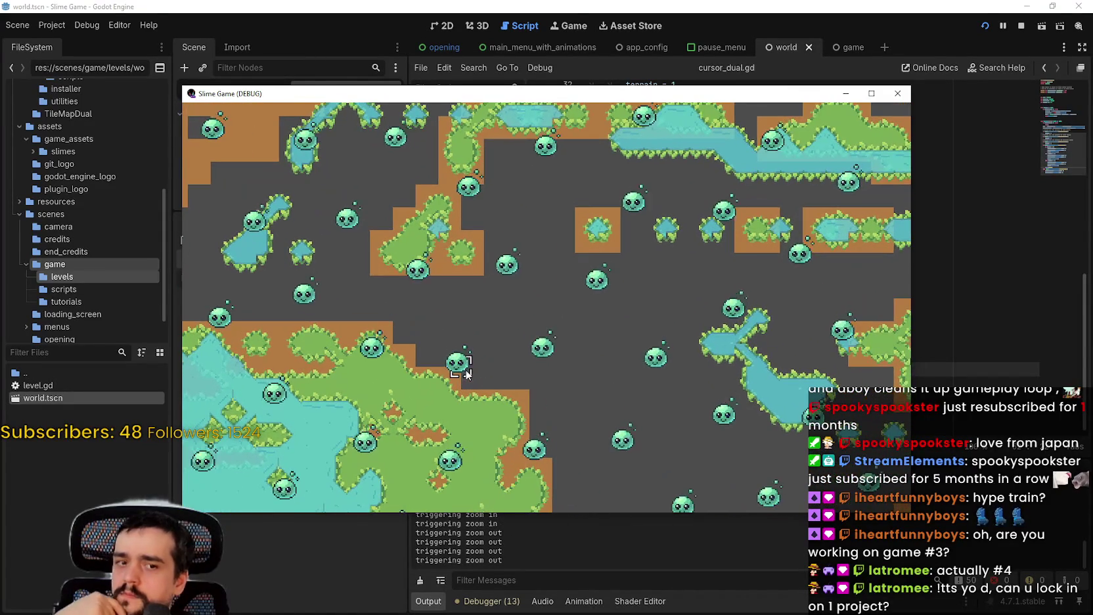
pyautogui.scroll(3)
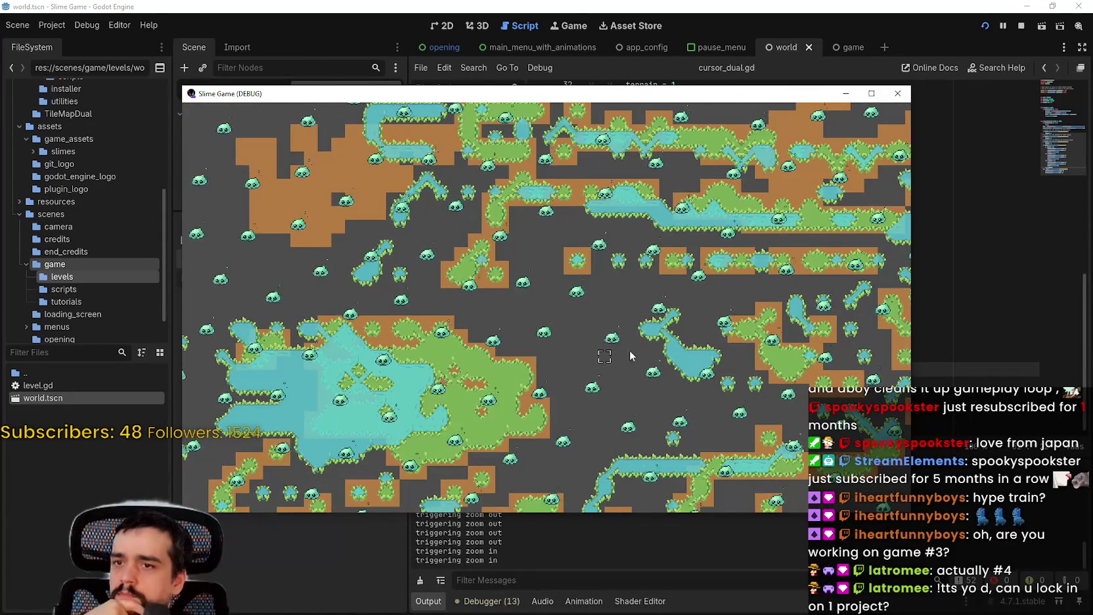
# Step: Toggle camera panning with Space, then paint a green grass strip across the dirt band
pyautogui.press('space')
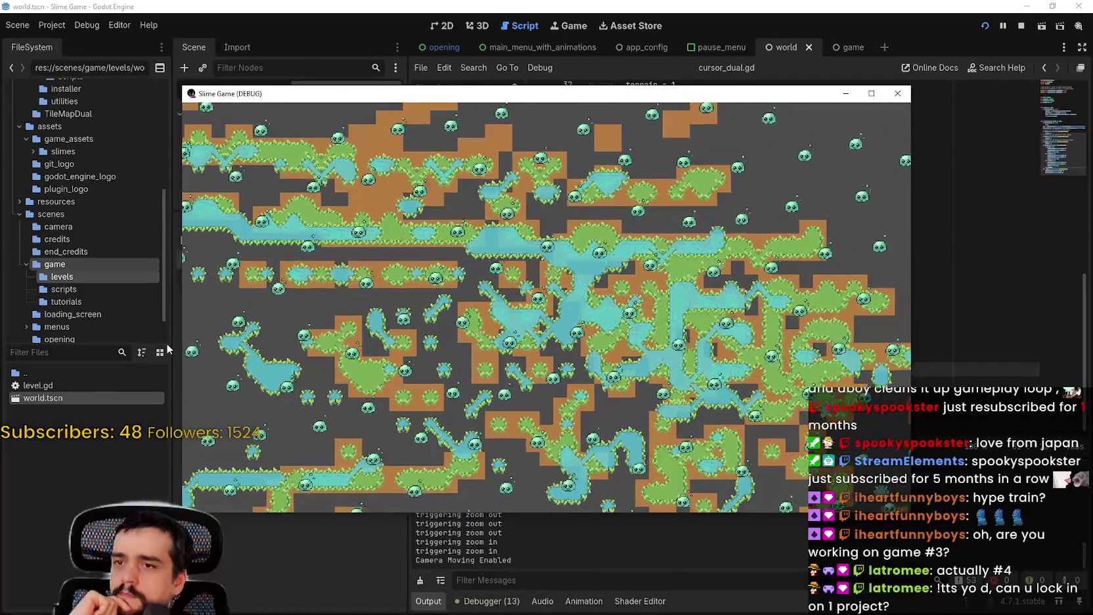
pyautogui.press('space')
pyautogui.press('space')
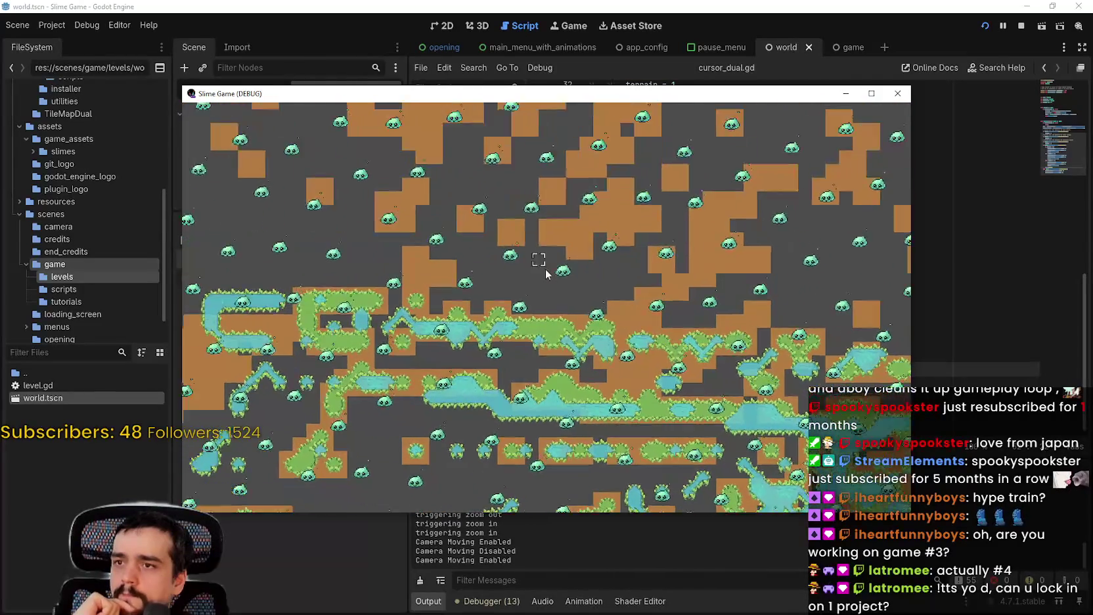
pyautogui.press('space')
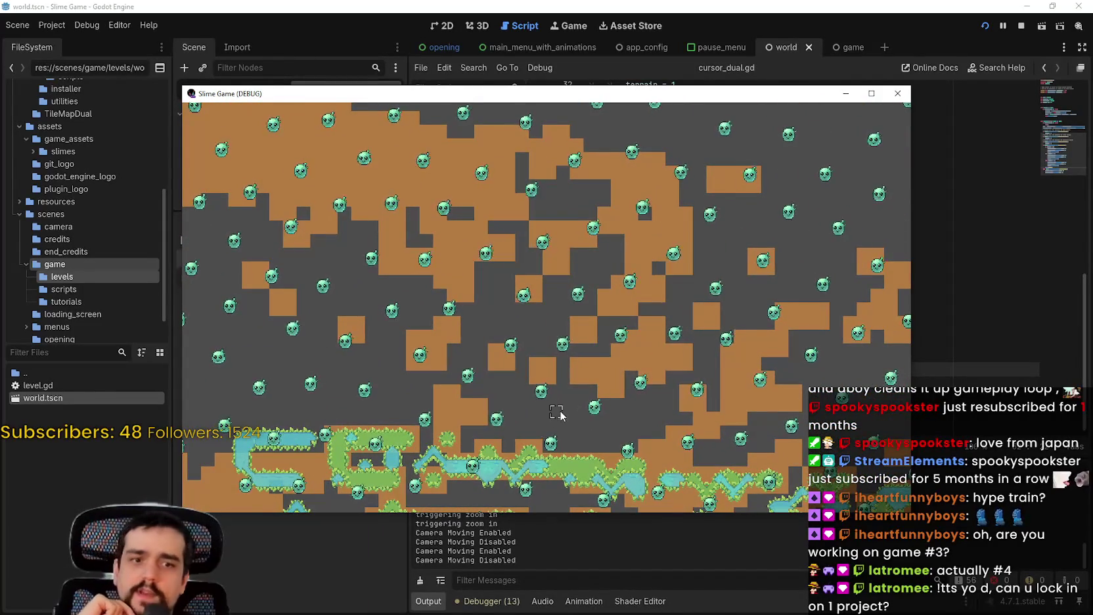
pyautogui.scroll(-3)
pyautogui.scroll(3)
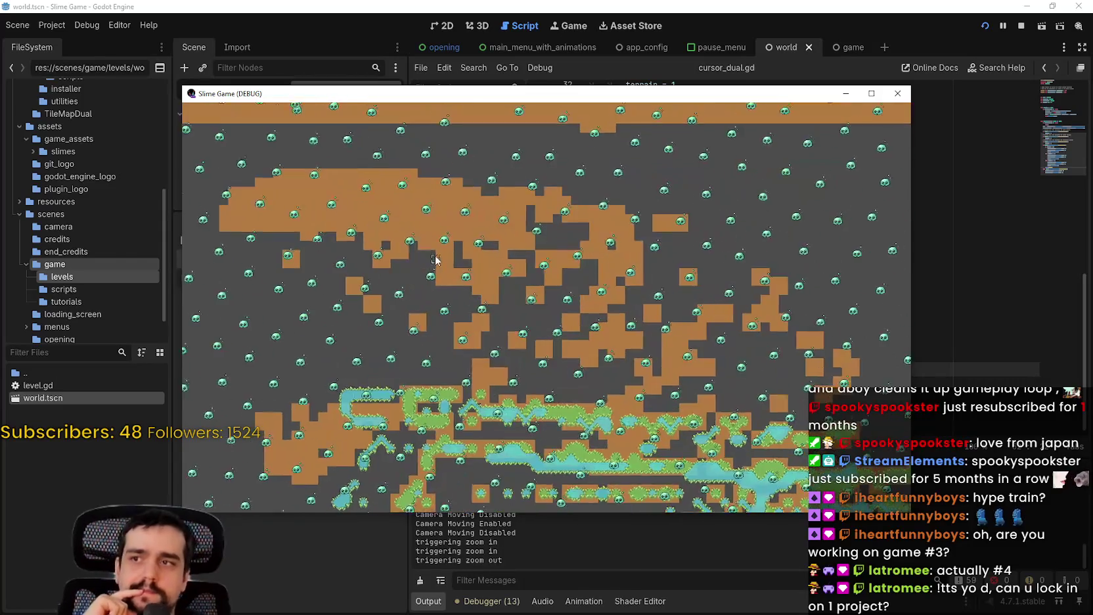
pyautogui.press('space')
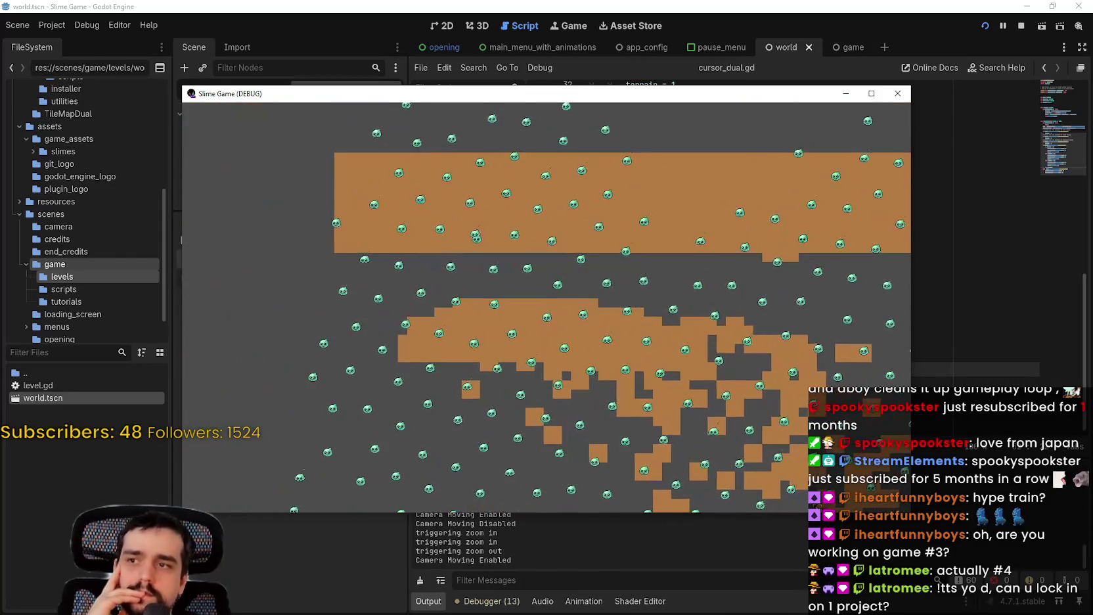
pyautogui.press('space')
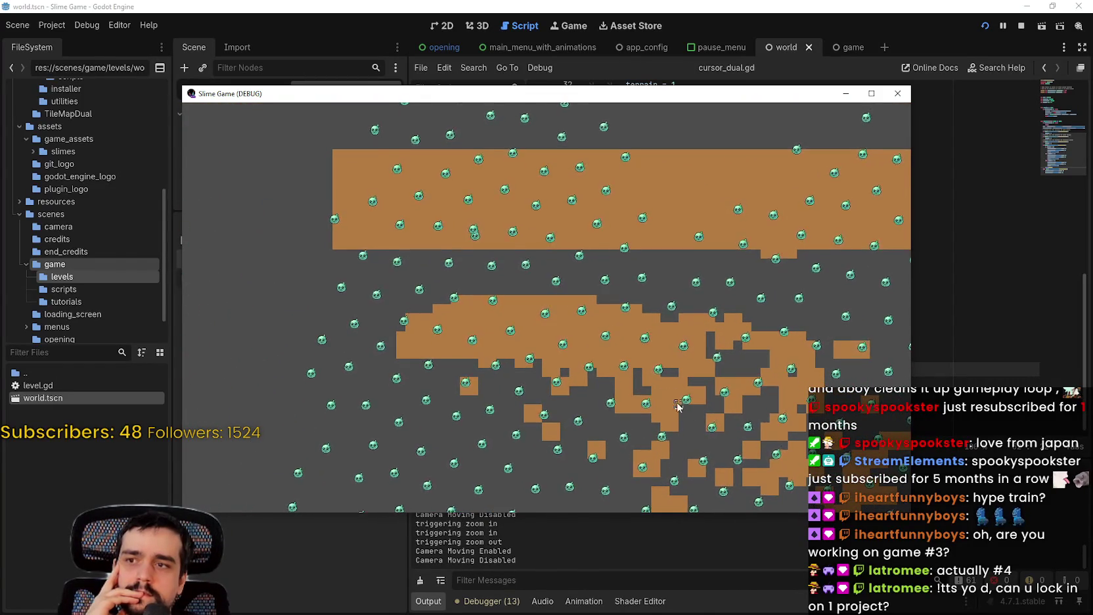
pyautogui.moveTo(537, 278); pyautogui.dragTo(518, 265)
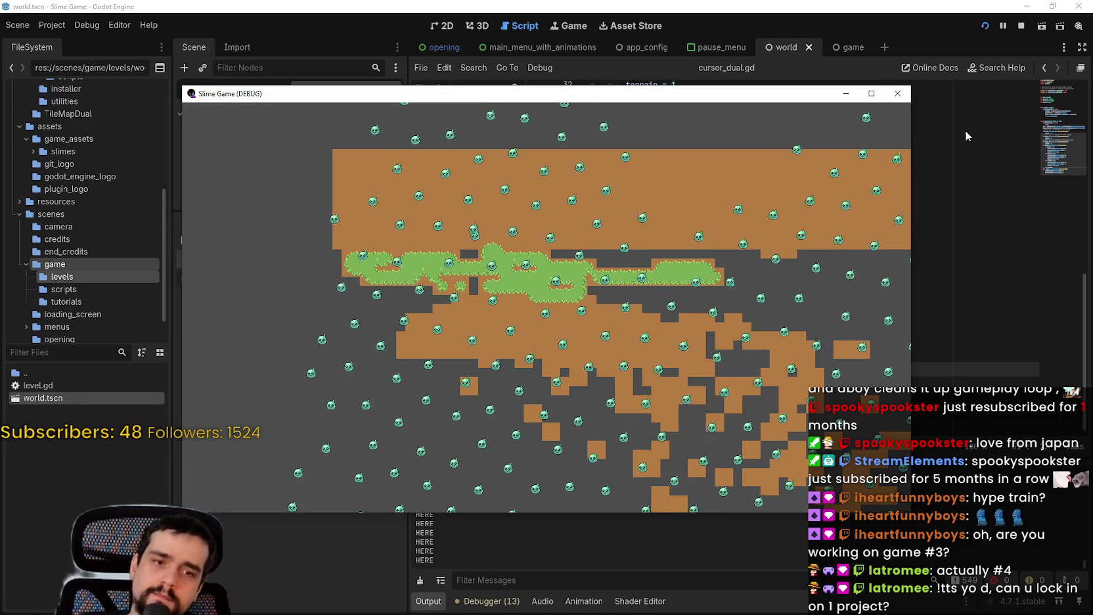
pyautogui.click(897, 93)
# Step: Rerun the project, continue the saved level, and pan around the restored map
pyautogui.press('F5')
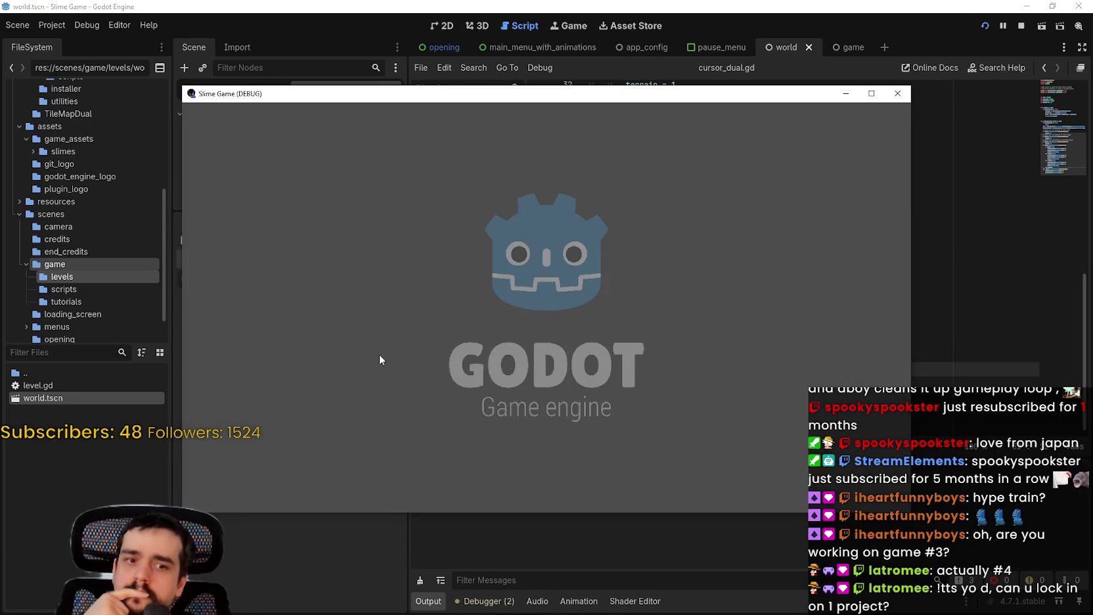
pyautogui.click(560, 327)
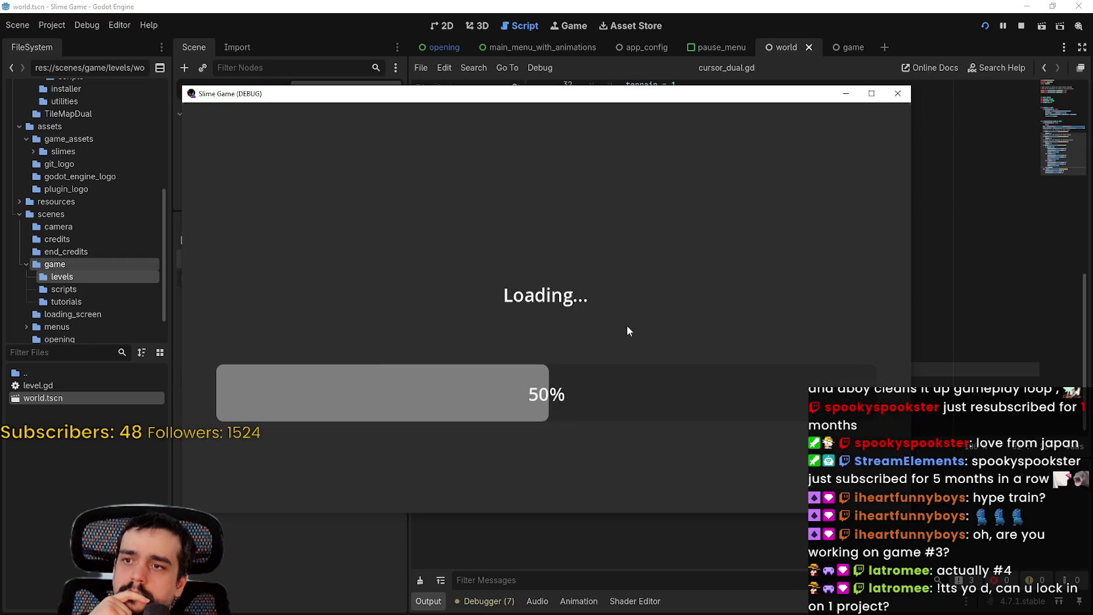
pyautogui.scroll(-3)
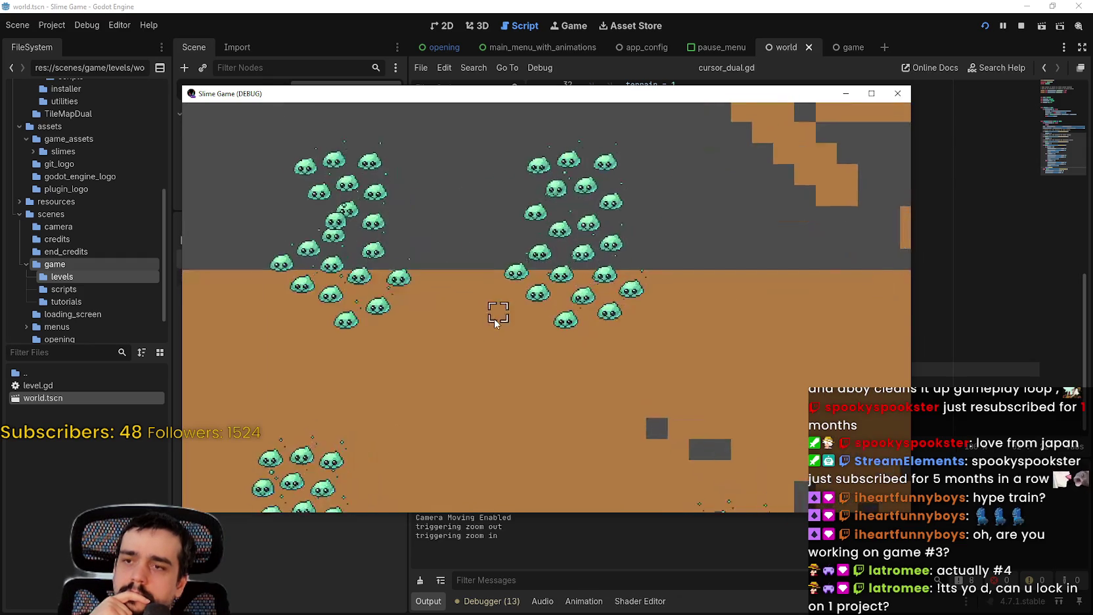
pyautogui.moveTo(513, 257); pyautogui.dragTo(448, 113)
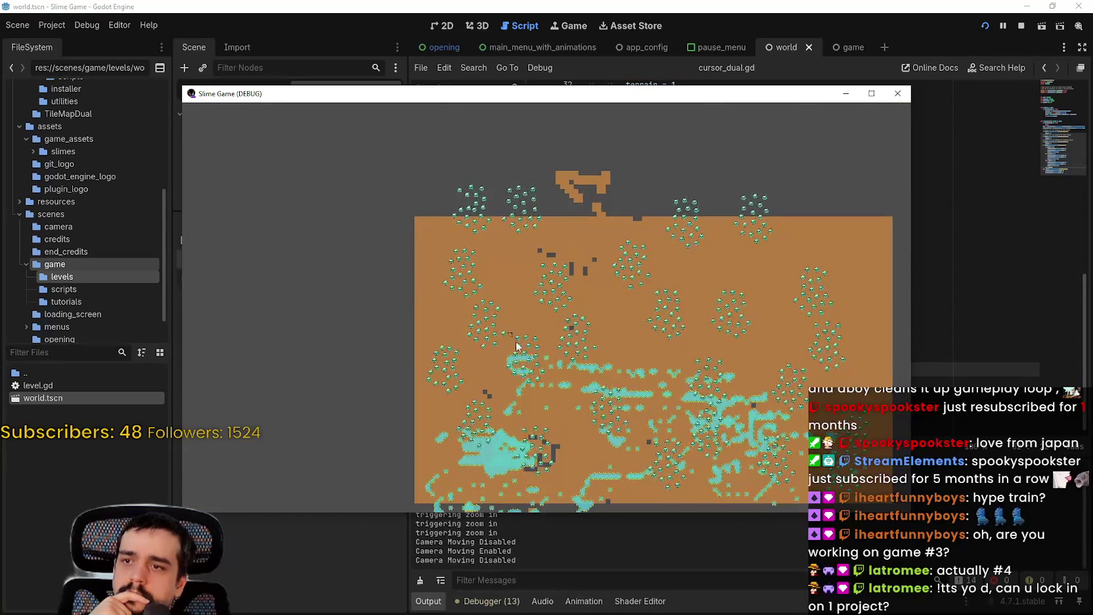
pyautogui.moveTo(519, 293); pyautogui.dragTo(518, 219)
pyautogui.scroll(3)
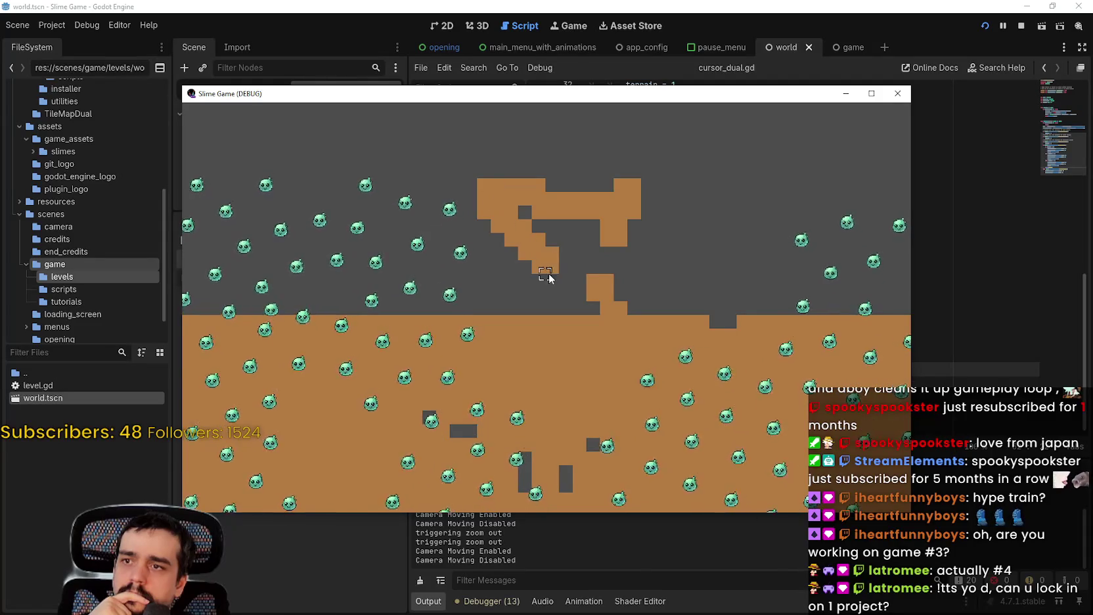
pyautogui.moveTo(423, 482); pyautogui.dragTo(389, 299)
pyautogui.scroll(-3)
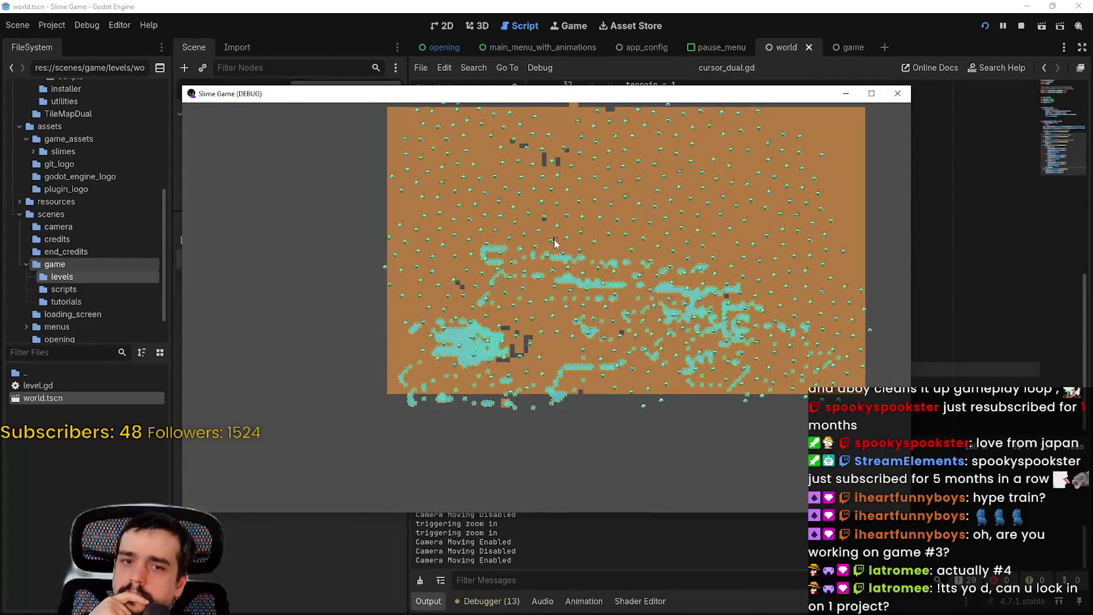
pyautogui.scroll(3)
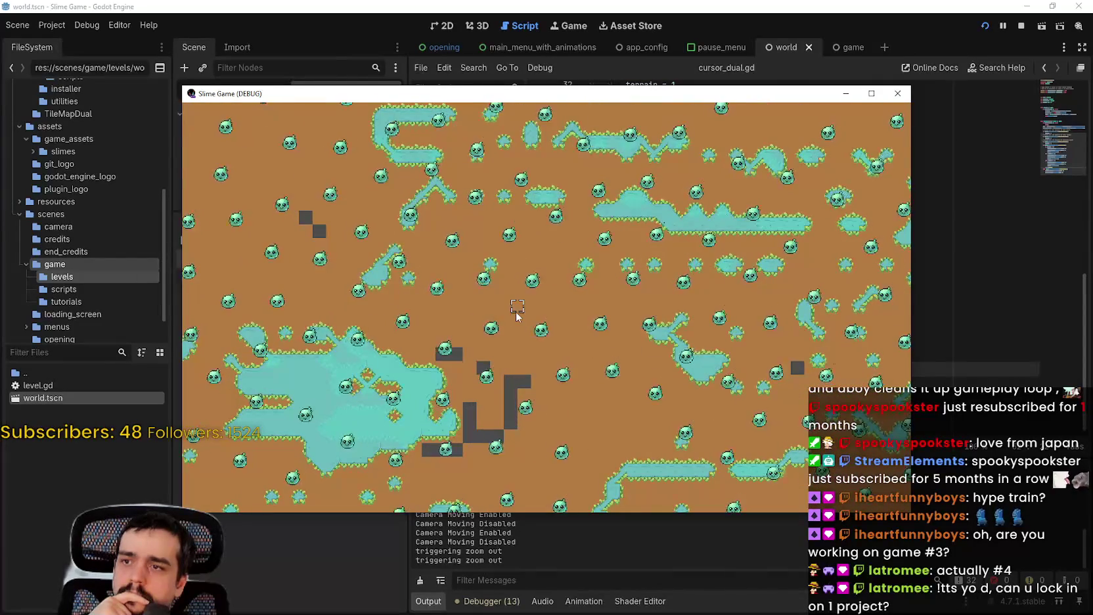
pyautogui.scroll(-3)
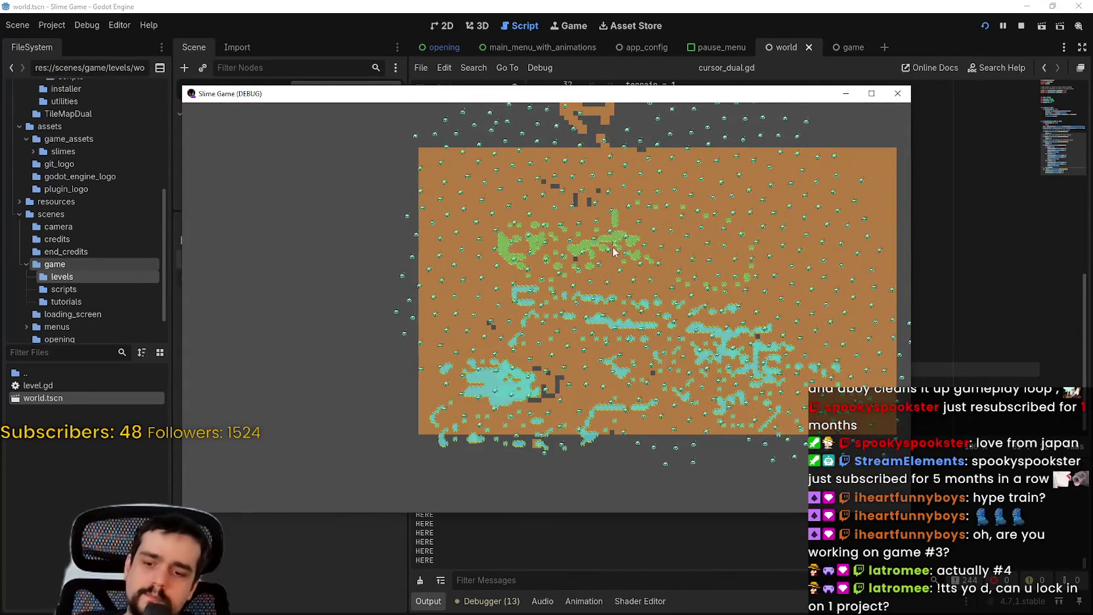
# Step: Exit to the main menu via the pause menu, continue back into the level, and look around
pyautogui.press('Escape')
pyautogui.click(586, 389)
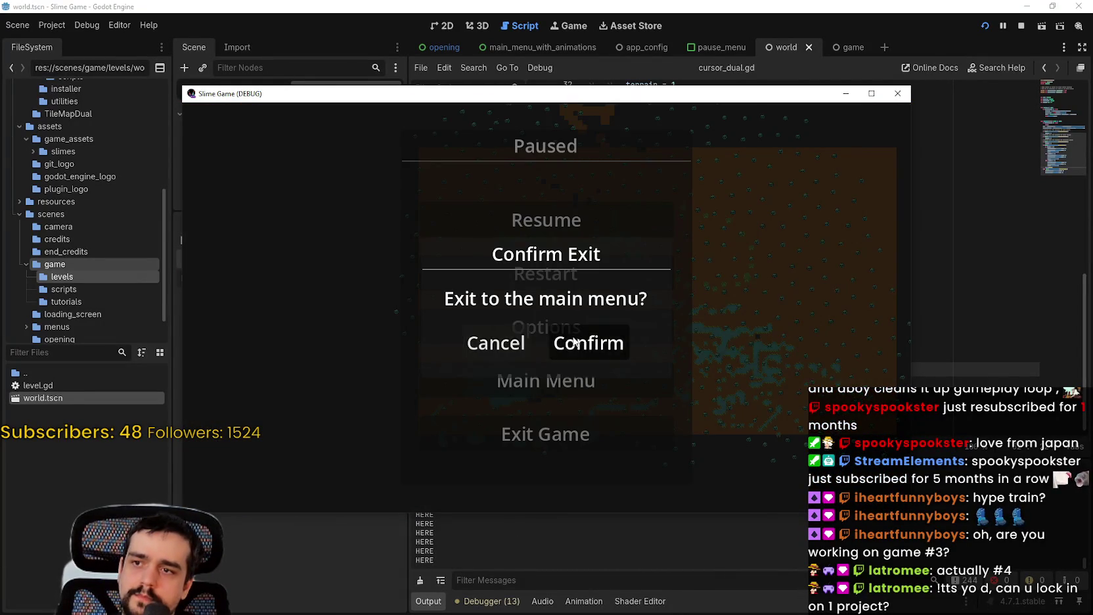
pyautogui.click(581, 343)
pyautogui.click(562, 331)
pyautogui.scroll(3)
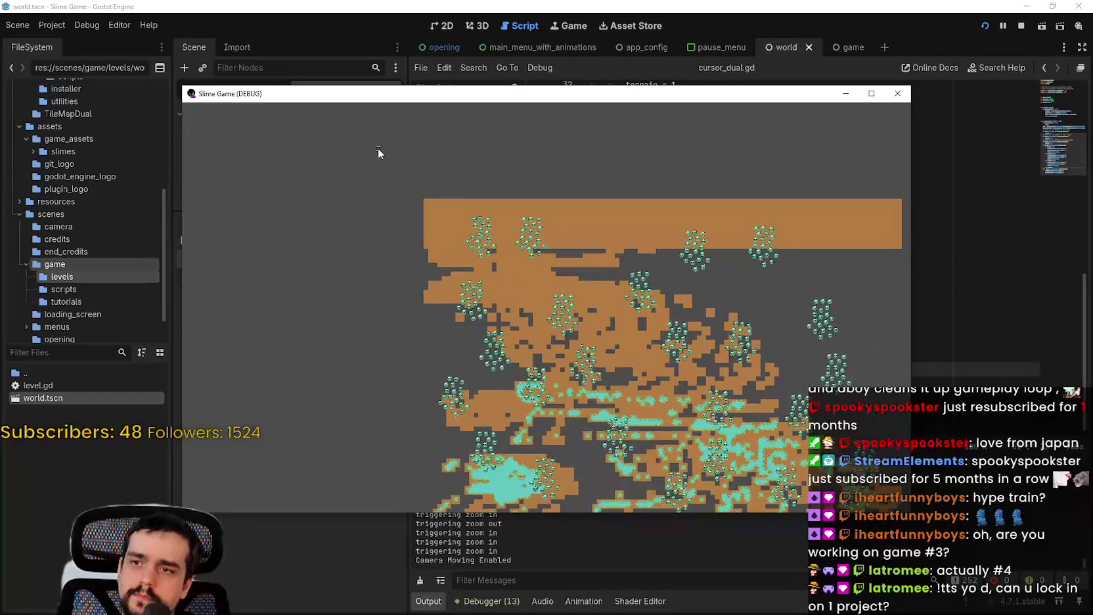
pyautogui.scroll(-3)
pyautogui.scroll(-3)
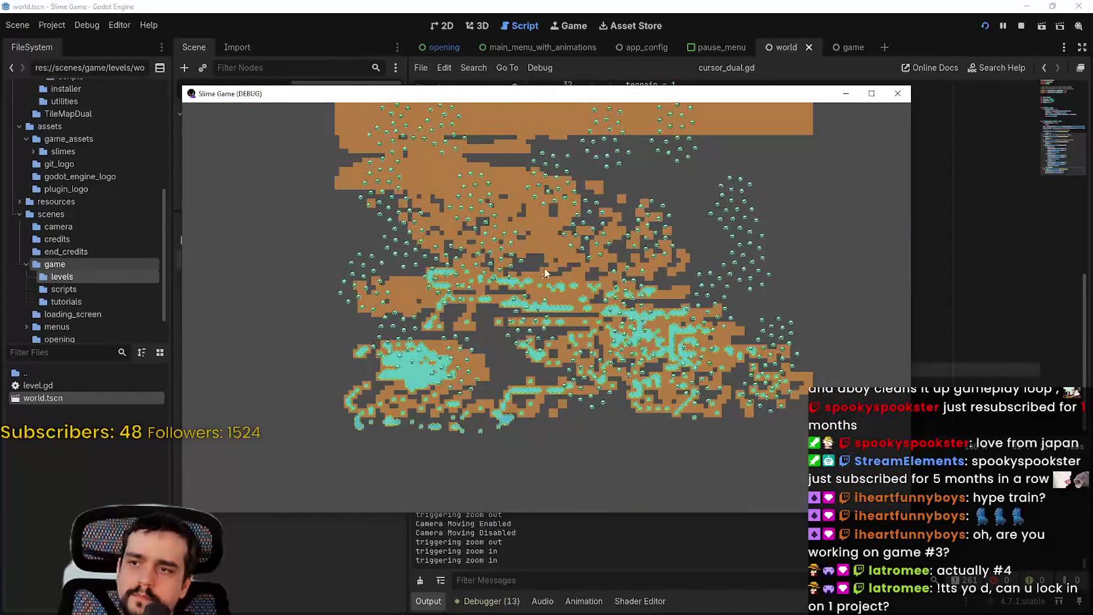
pyautogui.moveTo(547, 284); pyautogui.dragTo(562, 308)
pyautogui.scroll(3)
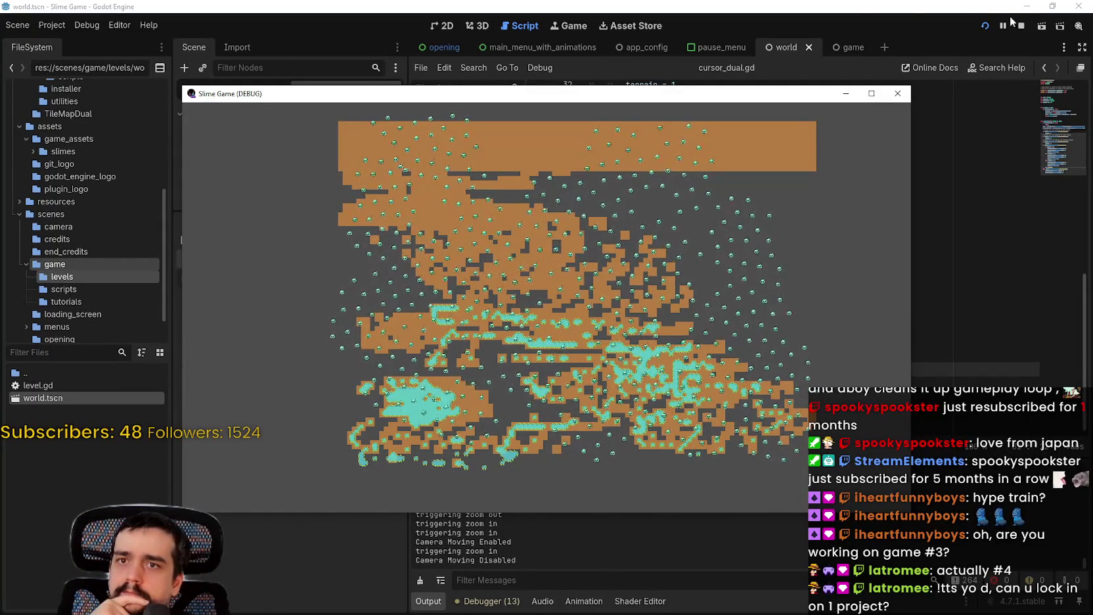
pyautogui.click(1022, 27)
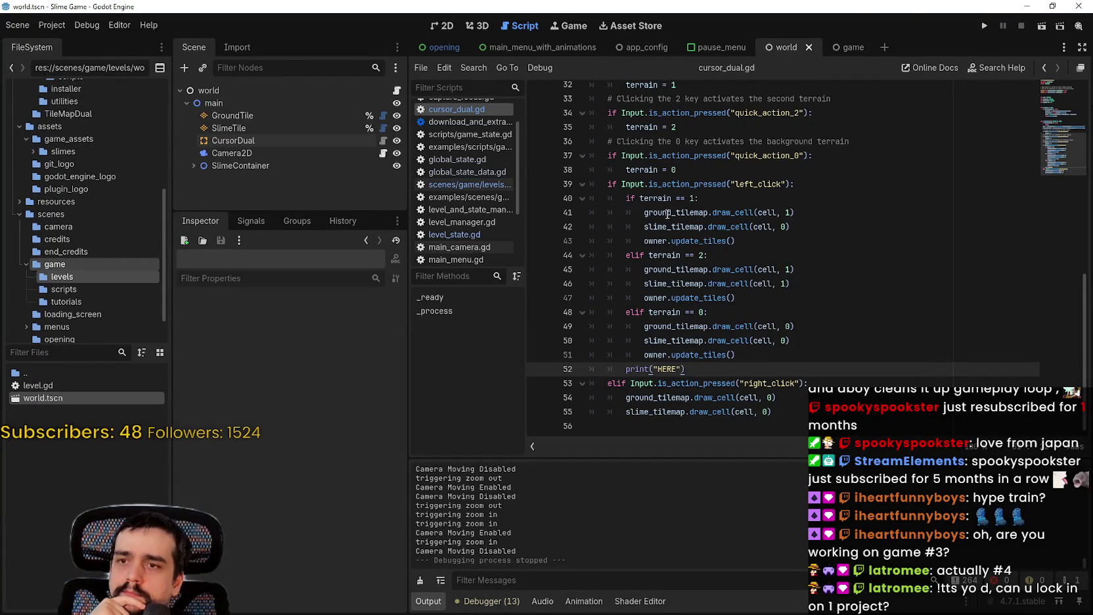
# Step: Open the 2D editor on world.tscn showing the GroundTile area and slime groups
pyautogui.click(434, 26)
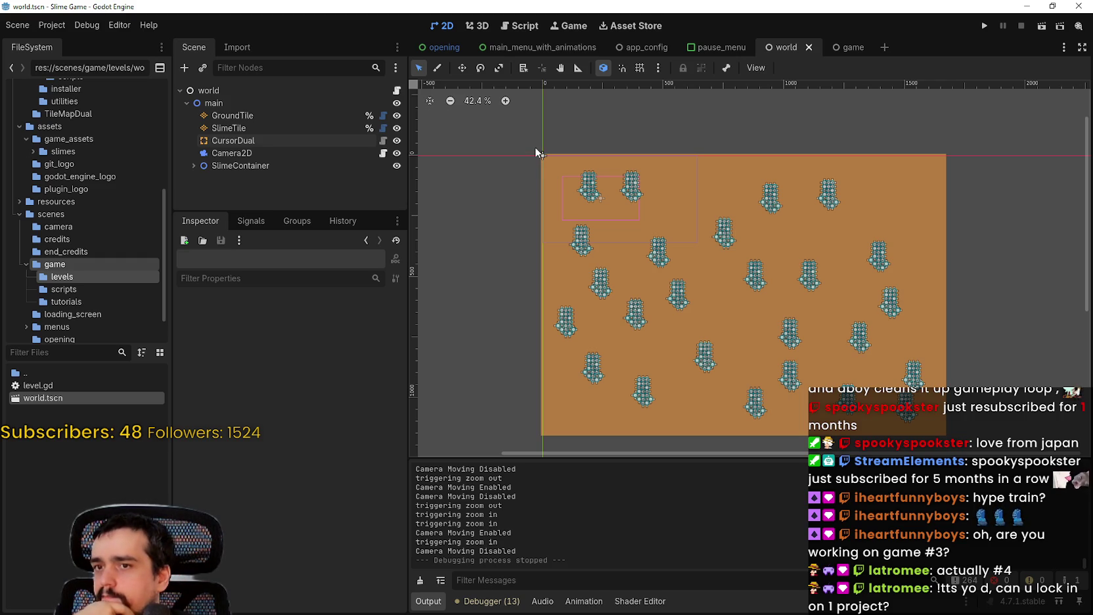
# Step: Open level.gd at lines 69–73 building ground and slime tile-map patterns, selecting the cells argument
pyautogui.click(398, 90)
pyautogui.scroll(-3)
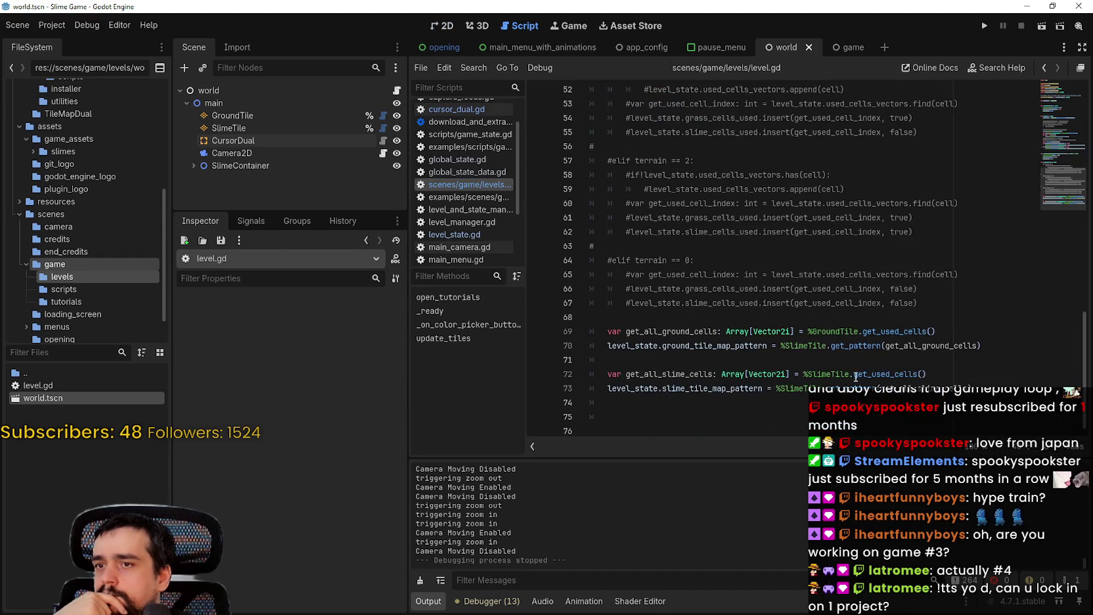
pyautogui.click(941, 331)
pyautogui.click(945, 345)
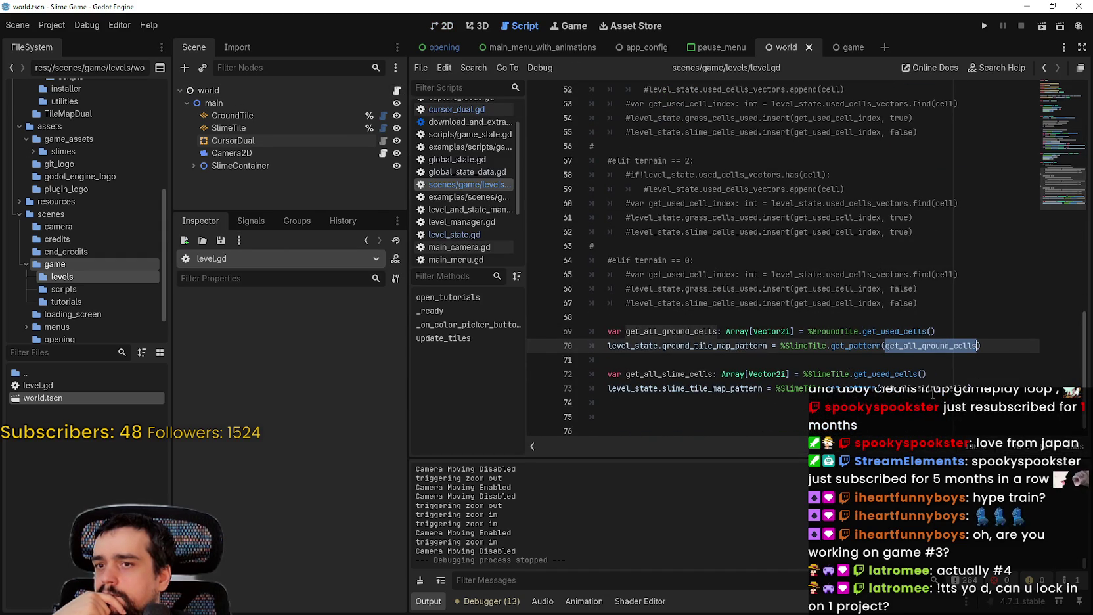
pyautogui.doubleClick(932, 389)
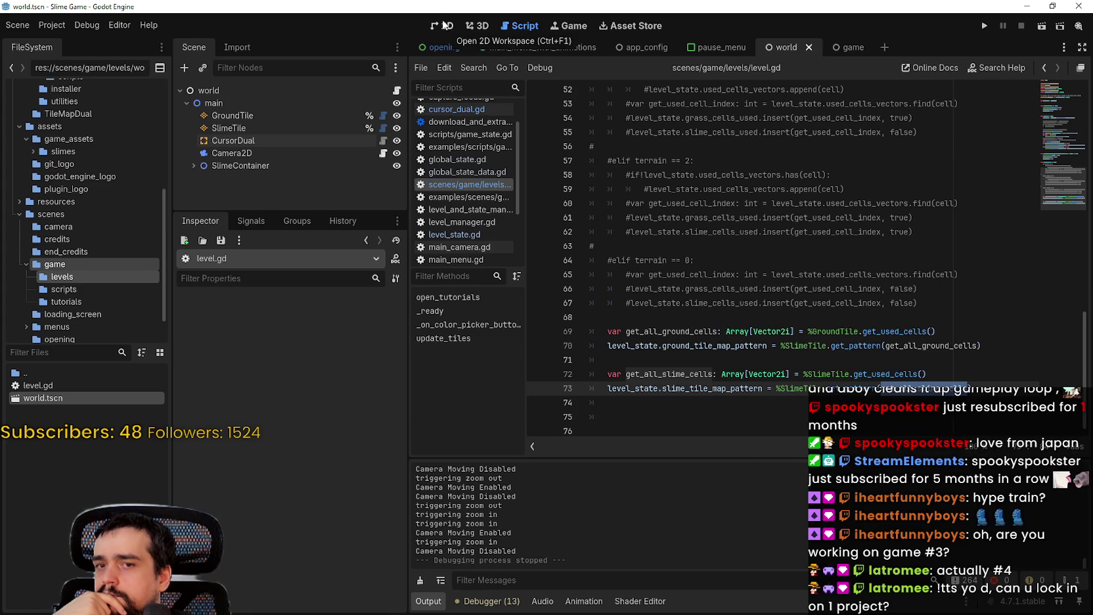
# Step: Return to the world scene's 2D tilemap, inspect it, then open level.gd at line 74
pyautogui.click(443, 25)
pyautogui.scroll(-3)
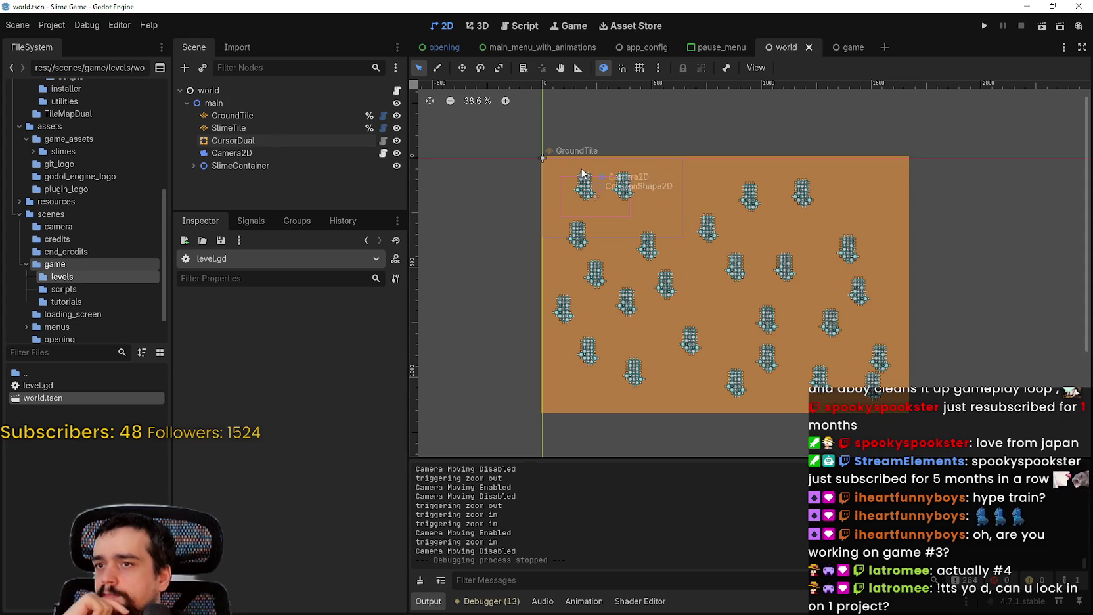
pyautogui.scroll(3)
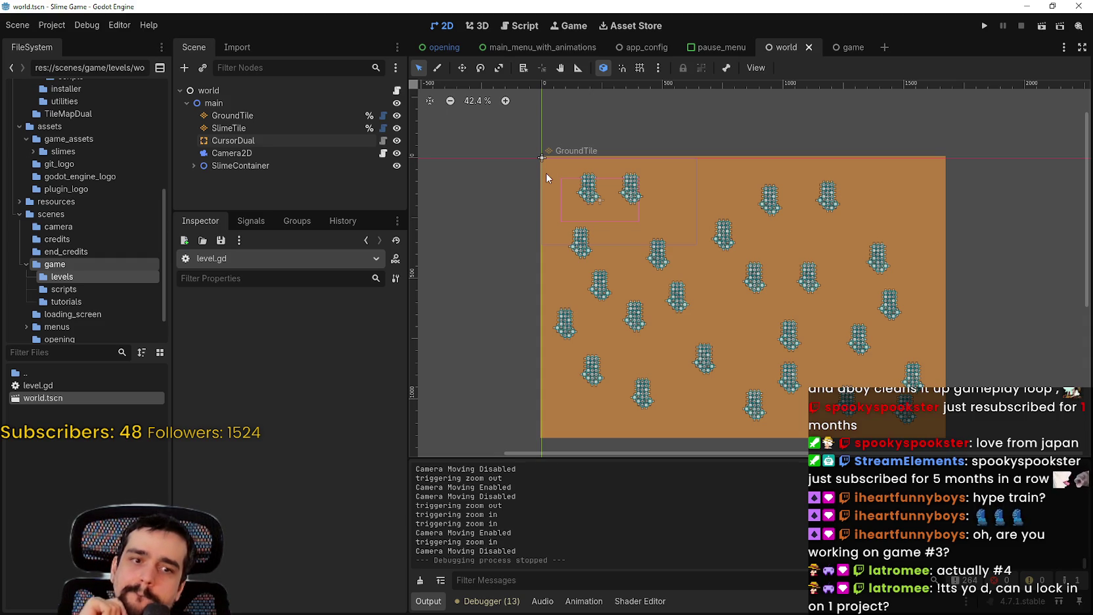
pyautogui.scroll(-3)
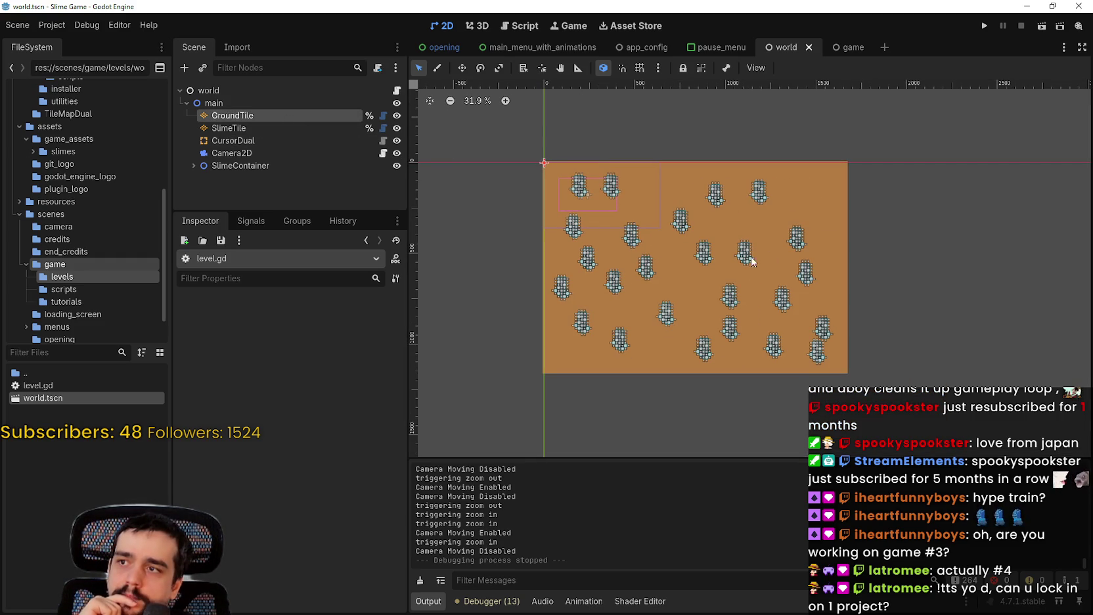
pyautogui.scroll(3)
pyautogui.scroll(3)
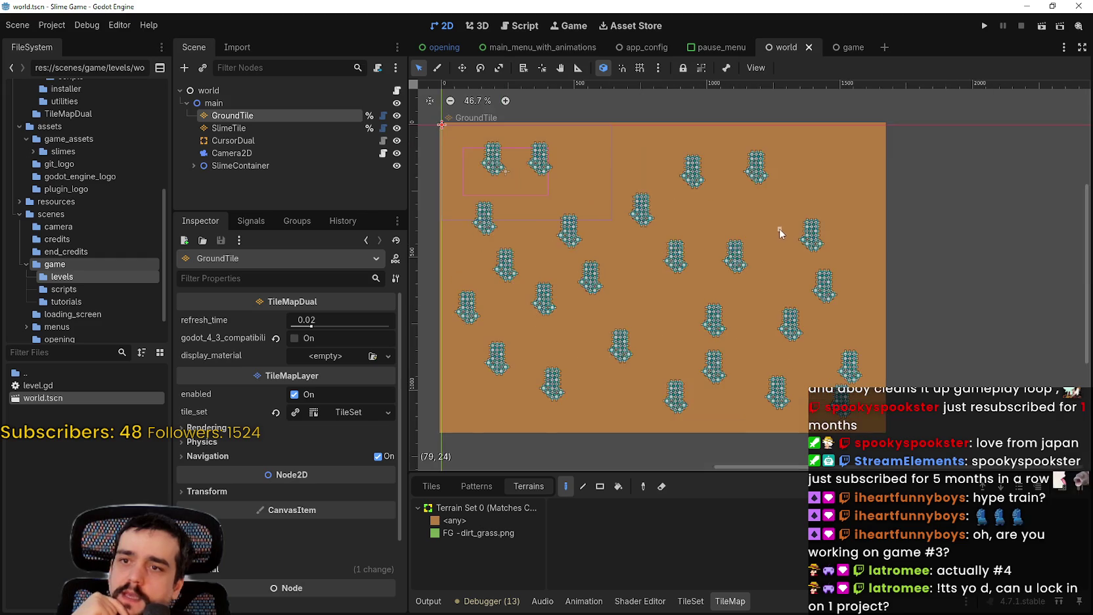
pyautogui.scroll(-3)
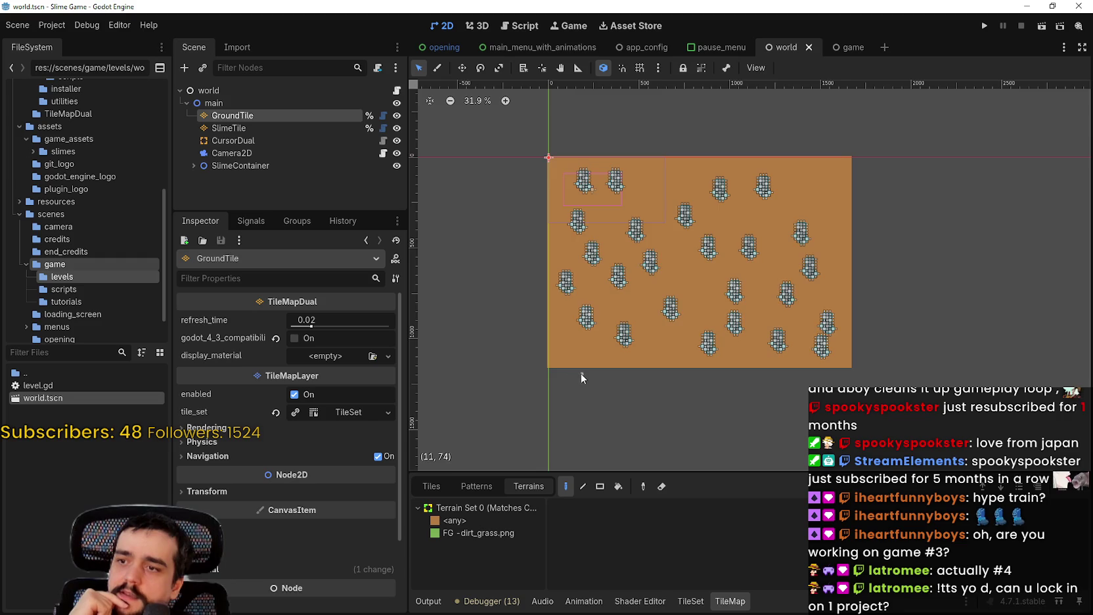
pyautogui.scroll(3)
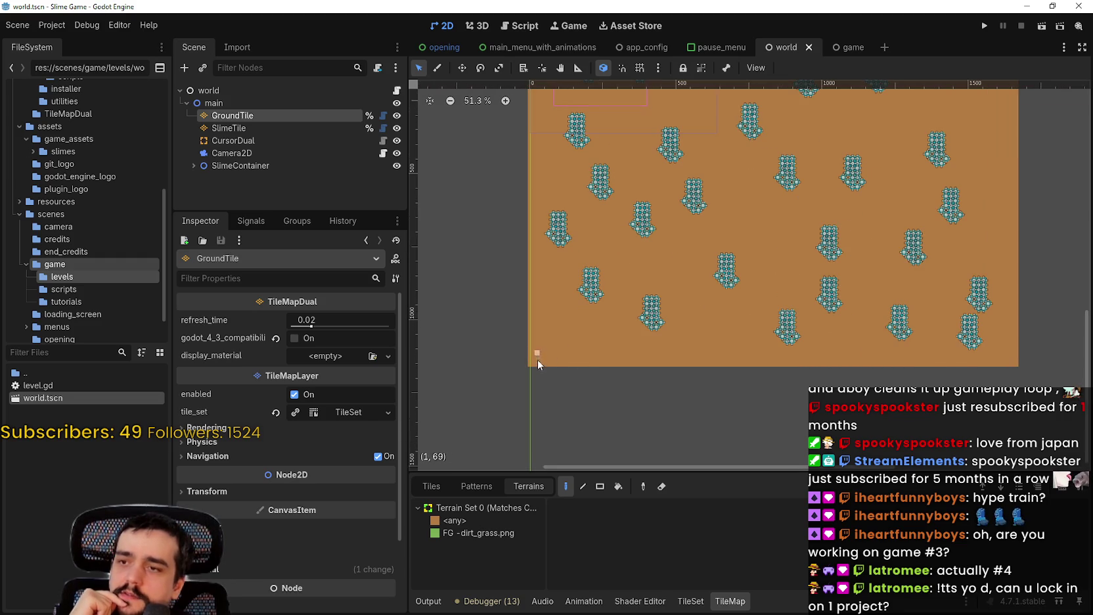
pyautogui.scroll(-3)
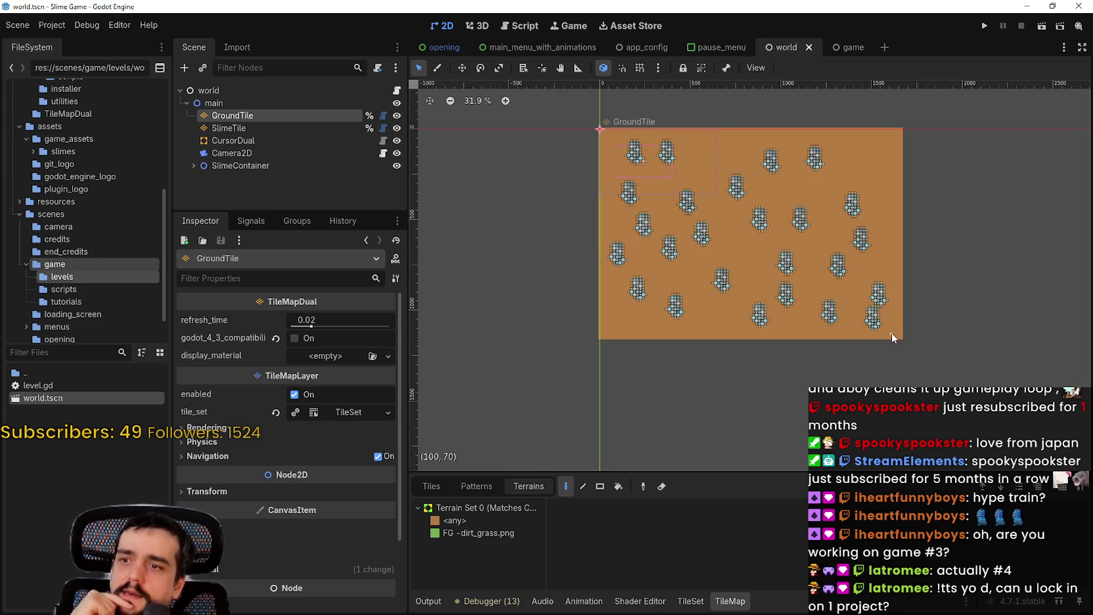
pyautogui.scroll(3)
pyautogui.scroll(3)
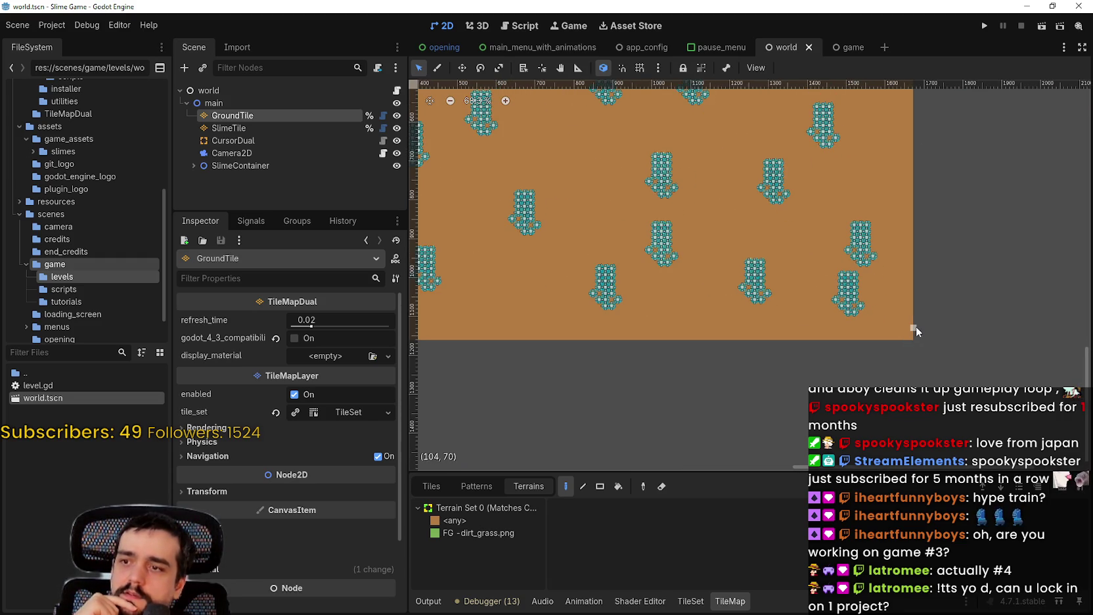
pyautogui.scroll(-3)
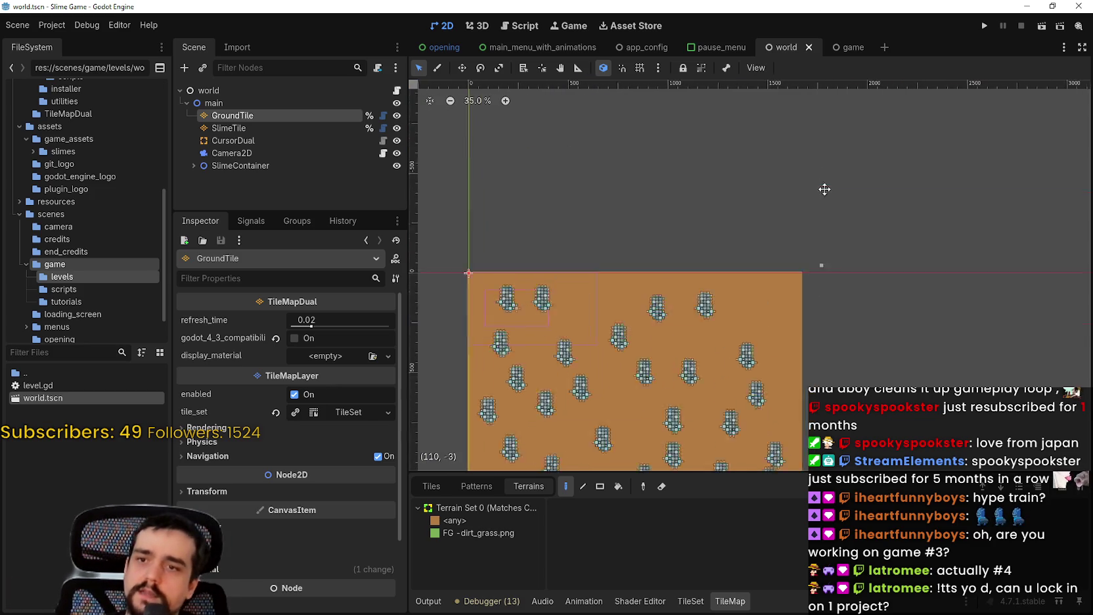
pyautogui.scroll(3)
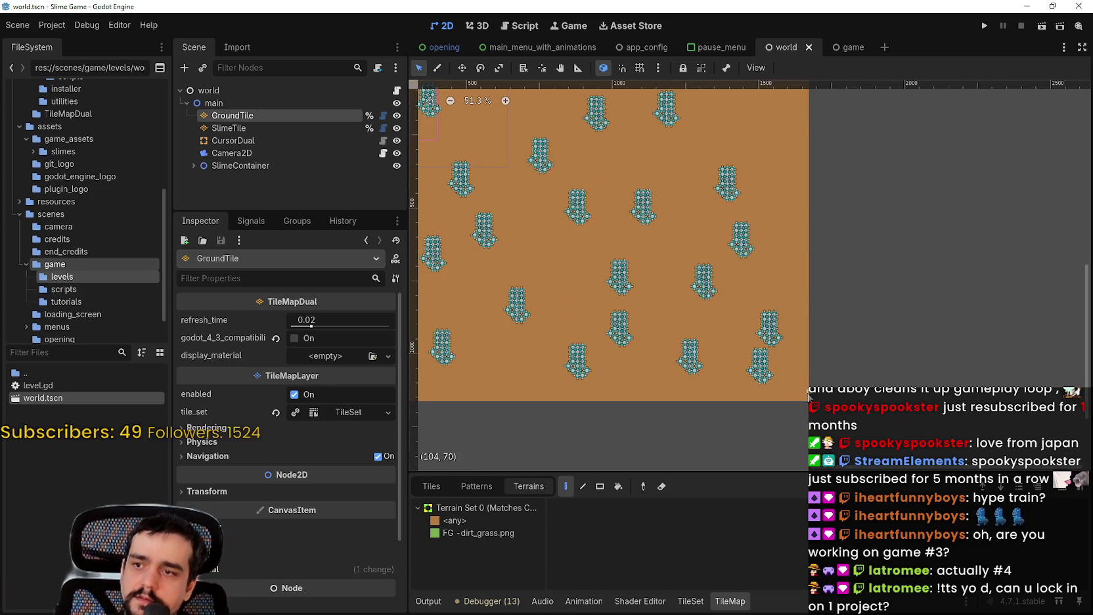
pyautogui.scroll(3)
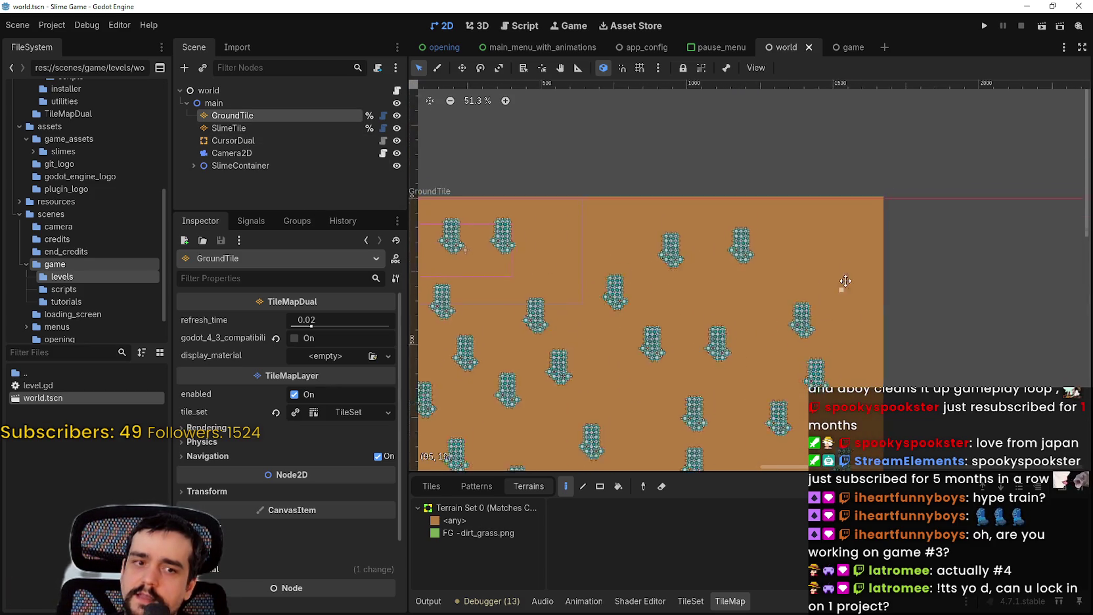
pyautogui.scroll(-3)
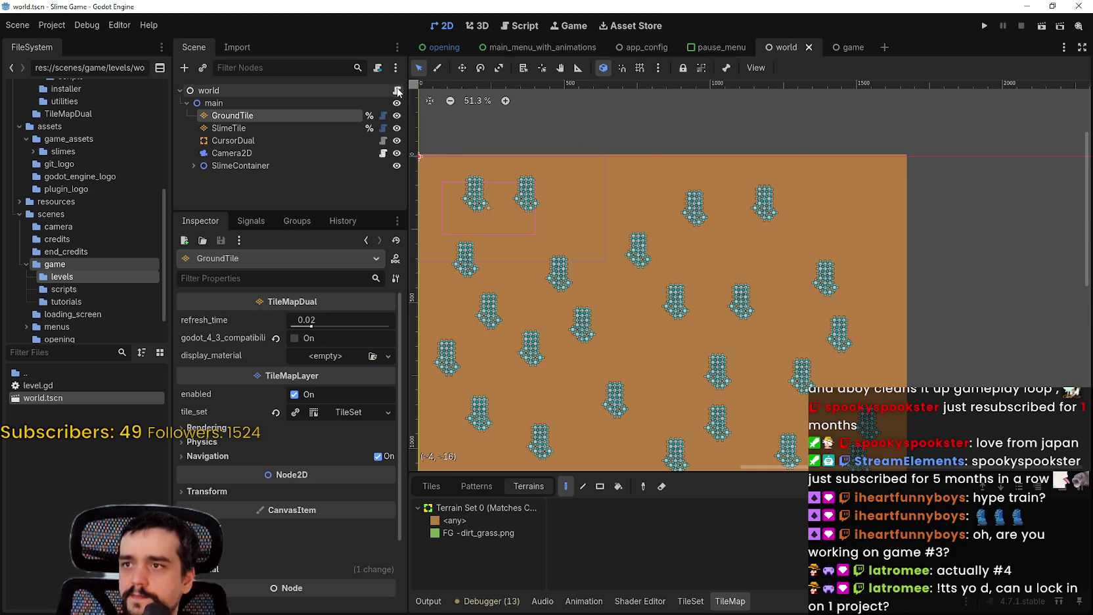
pyautogui.click(397, 90)
pyautogui.click(826, 416)
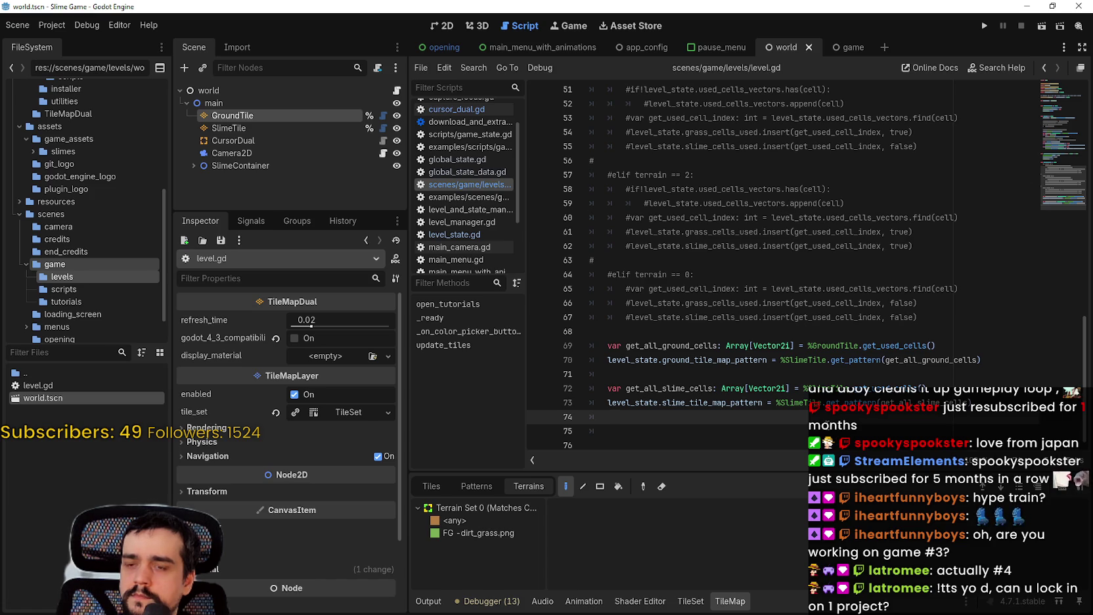
# Step: Delete the 'await get_tree().physics_frame' line from level.gd, save, and run the project
pyautogui.scroll(3)
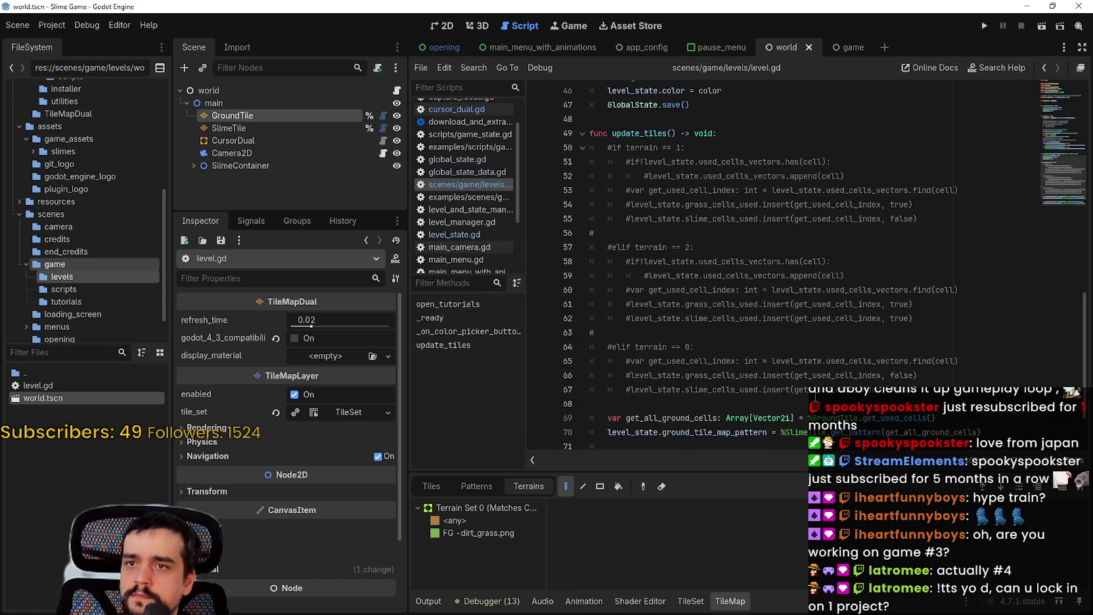
pyautogui.scroll(3)
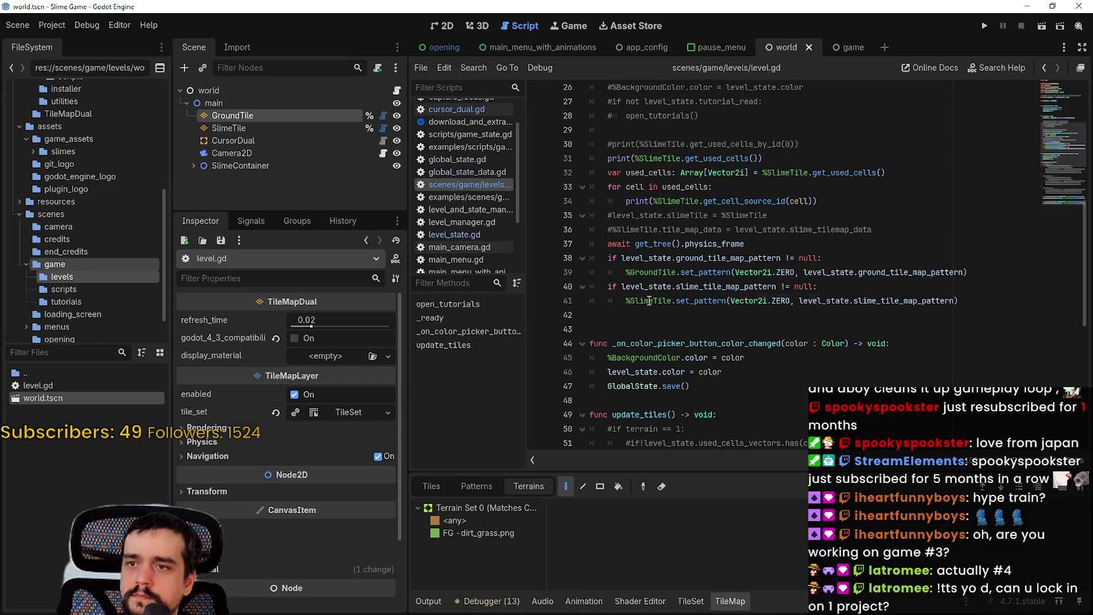
pyautogui.doubleClick(649, 301)
pyautogui.doubleClick(878, 300)
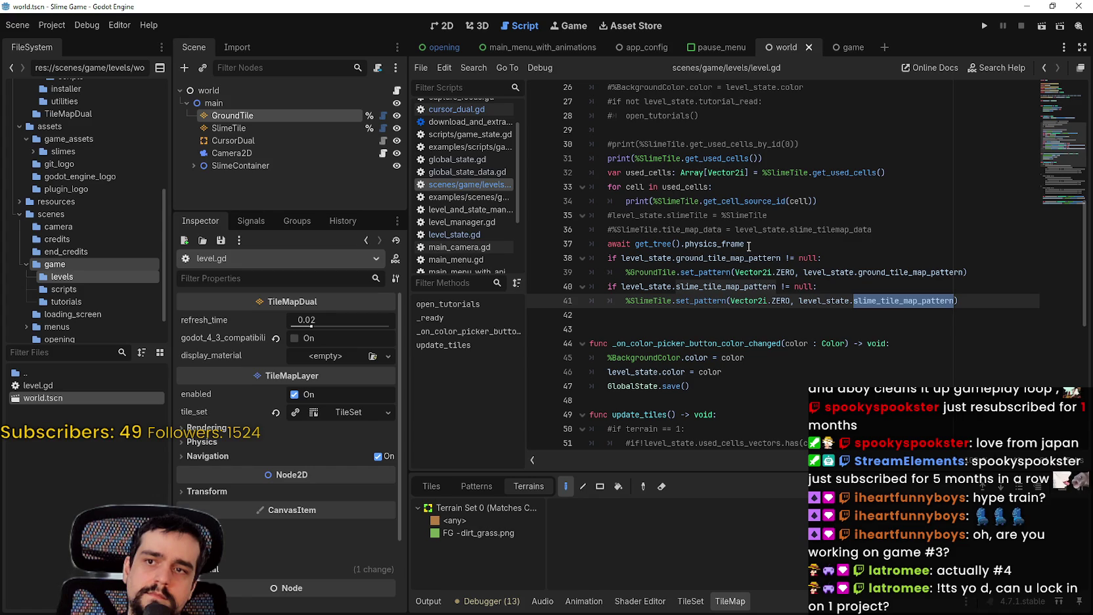
pyautogui.moveTo(757, 245); pyautogui.dragTo(544, 248)
pyautogui.press('BackSpace')
pyautogui.press('BackSpace')
pyautogui.hotkey('ctrl', 's')
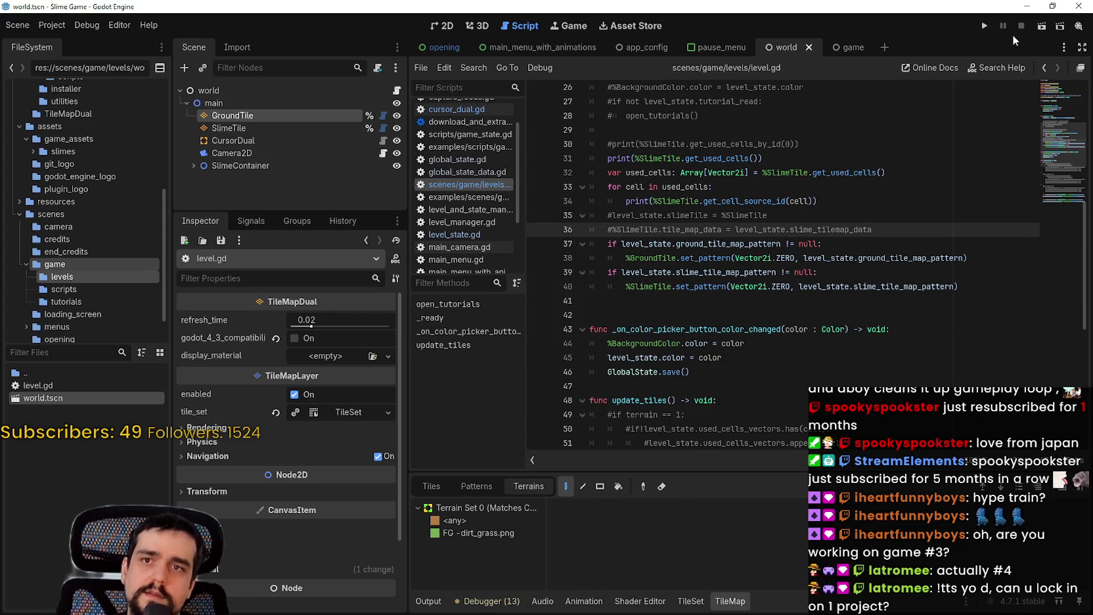
pyautogui.click(984, 26)
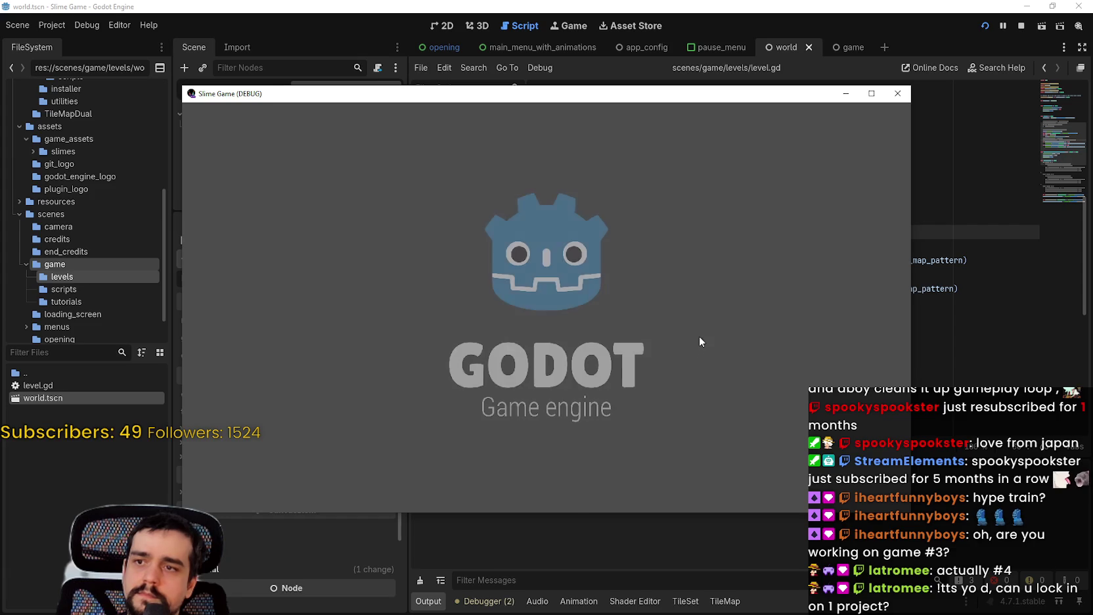
# Step: Start a new game and paint a water strip with a grass strip below it
pyautogui.click(565, 293)
pyautogui.click(588, 385)
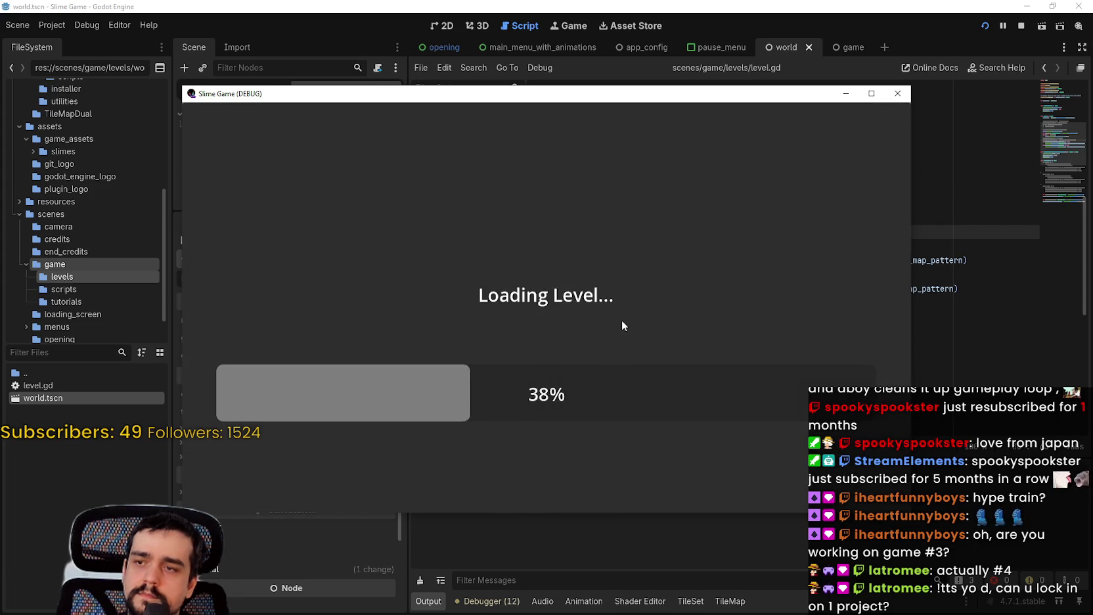
pyautogui.scroll(-3)
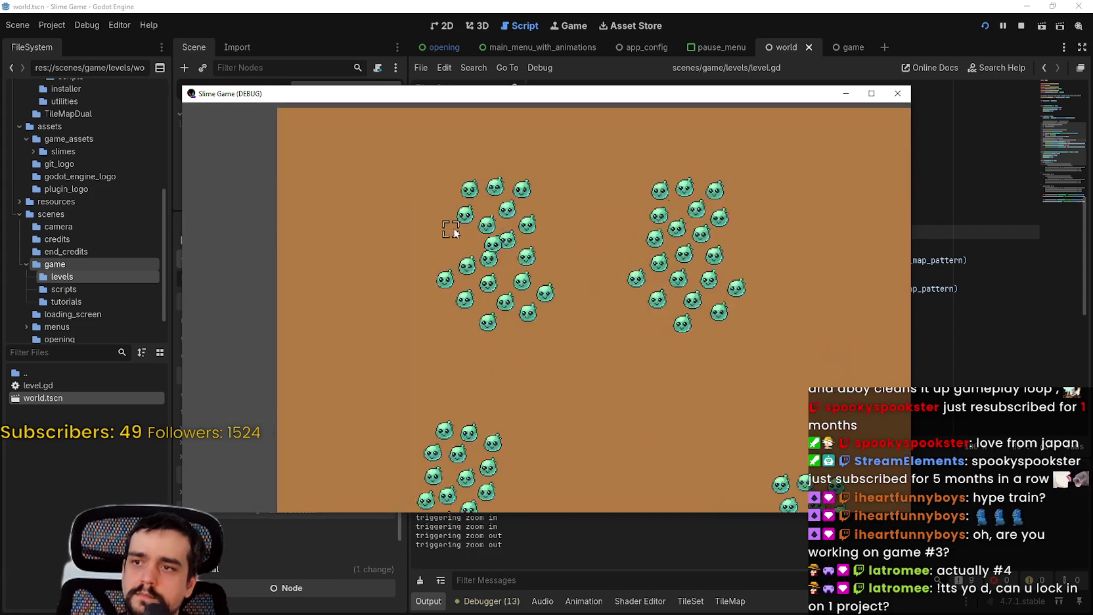
pyautogui.scroll(3)
pyautogui.scroll(-3)
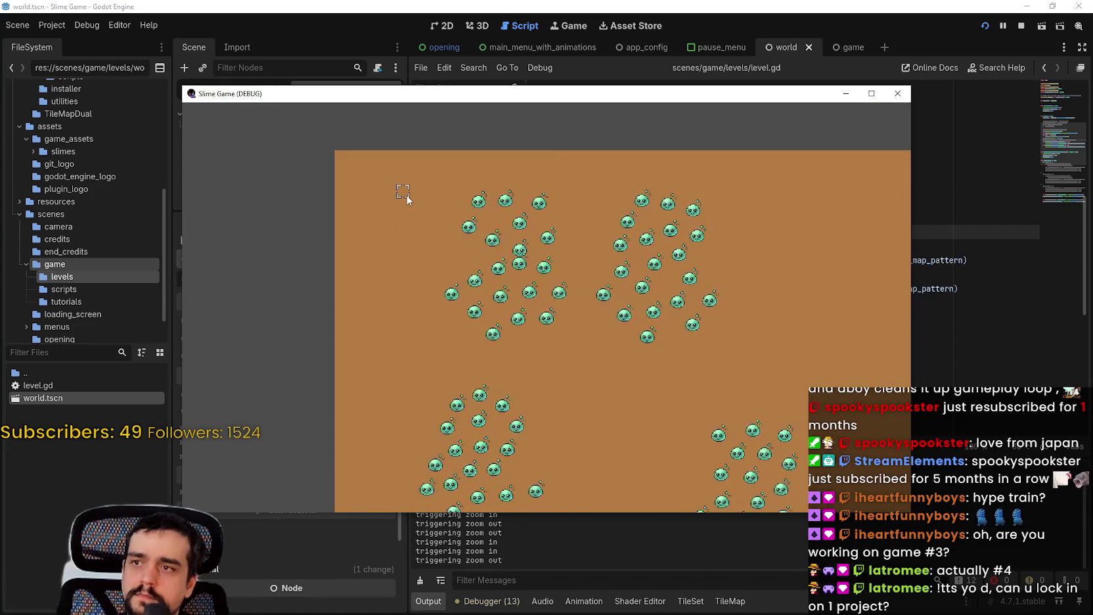
pyautogui.click(439, 197)
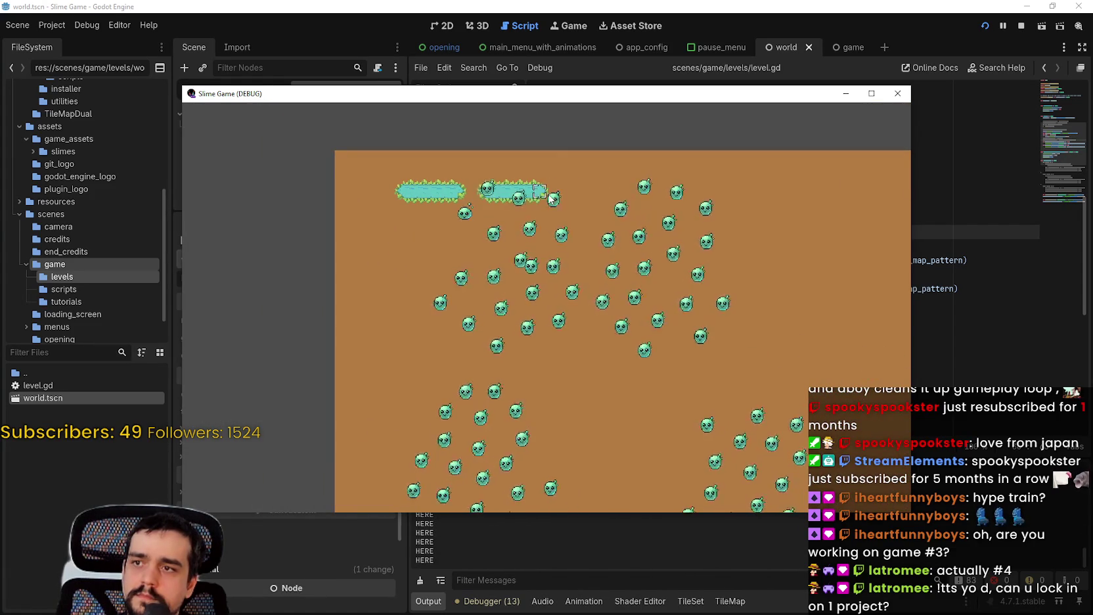
pyautogui.click(410, 228)
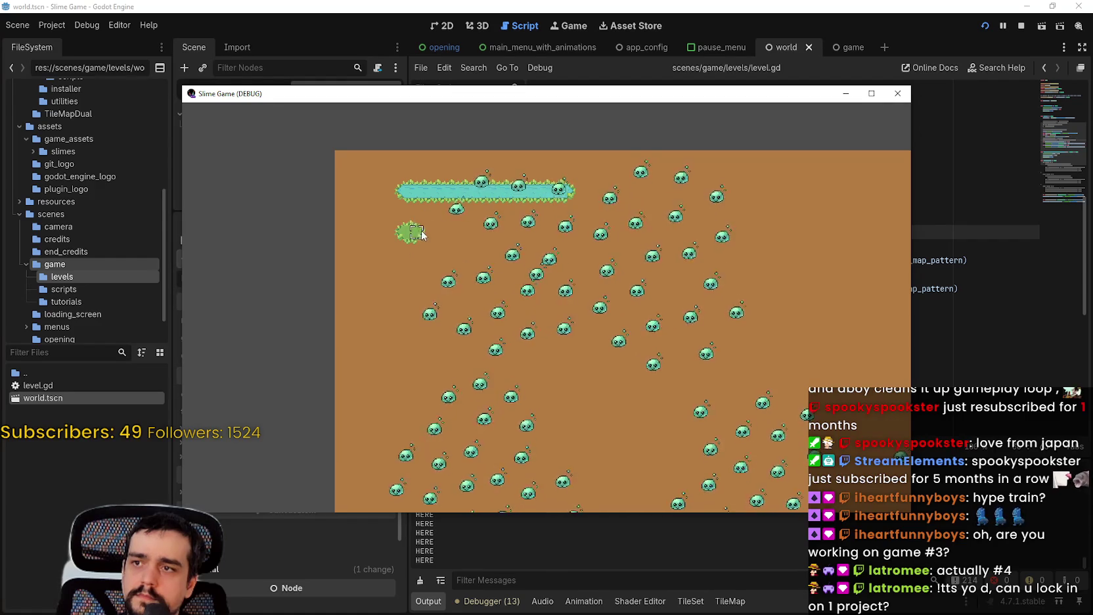
# Step: Exit to the main menu via pause, continue the saved level, and check the strips
pyautogui.press('Escape')
pyautogui.click(573, 385)
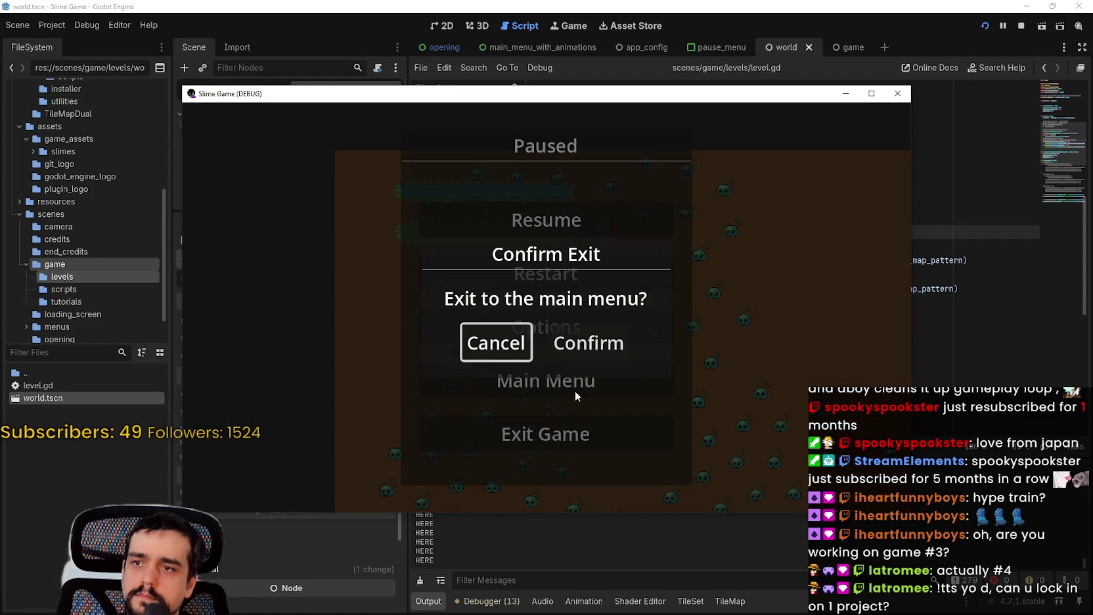
pyautogui.click(592, 343)
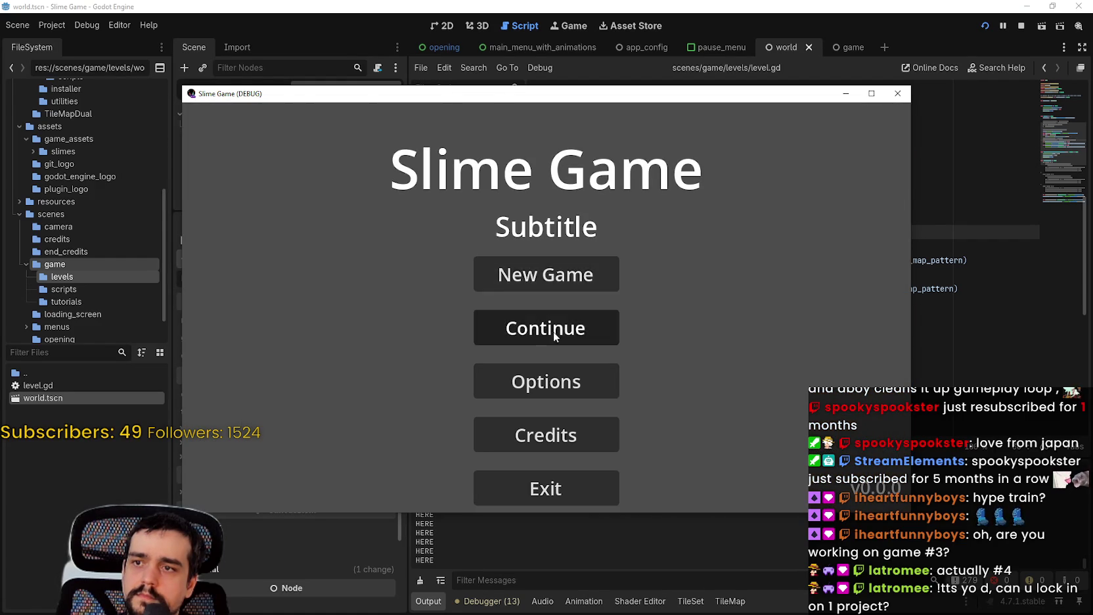
pyautogui.click(553, 331)
pyautogui.scroll(-3)
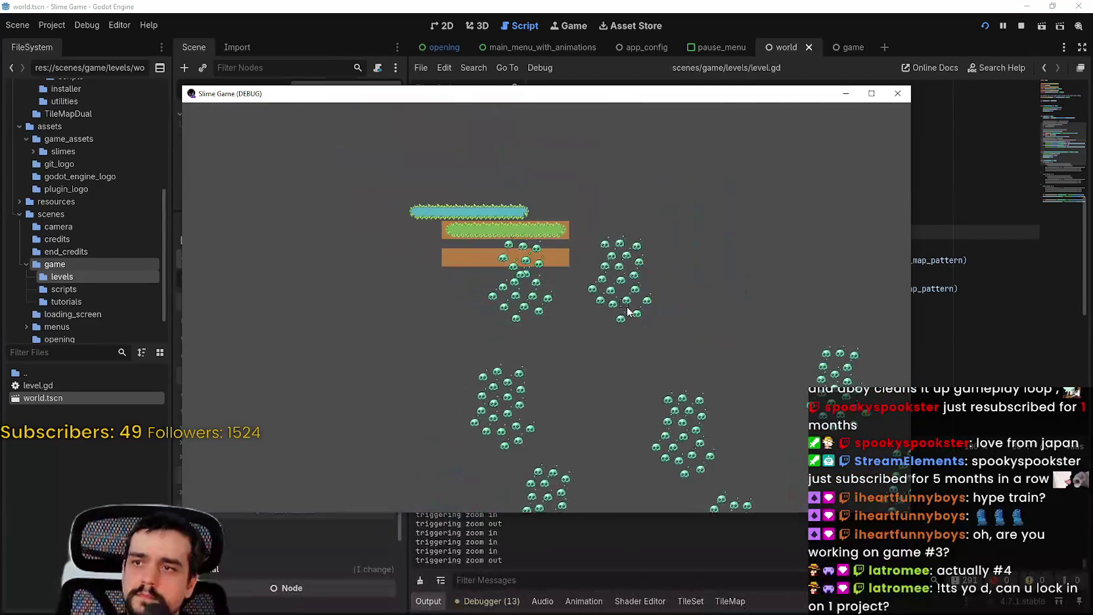
pyautogui.scroll(3)
pyautogui.scroll(3)
pyautogui.scroll(-3)
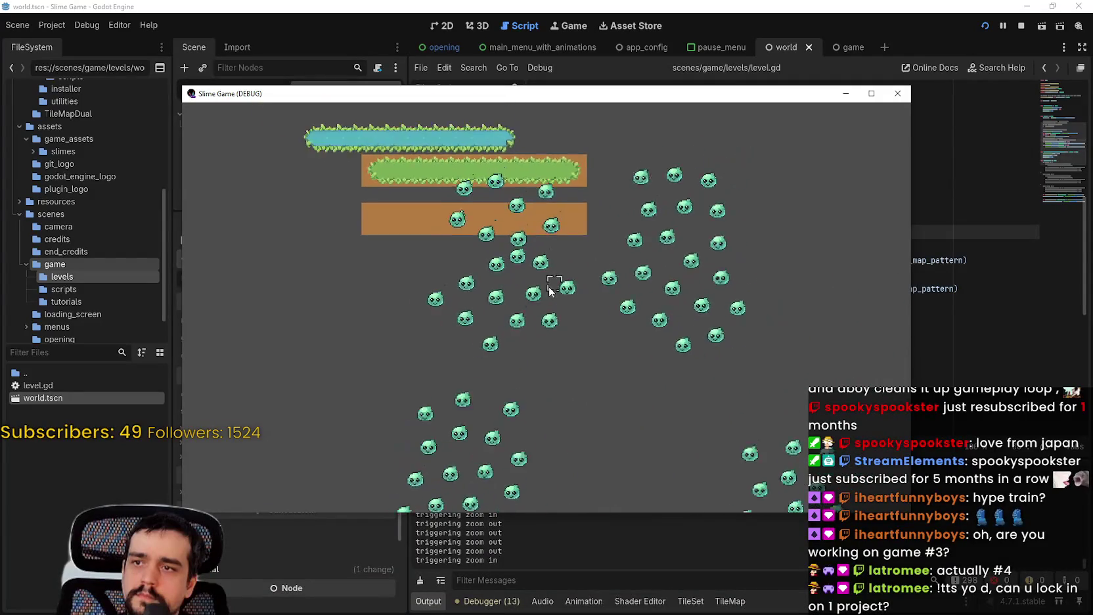
pyautogui.scroll(3)
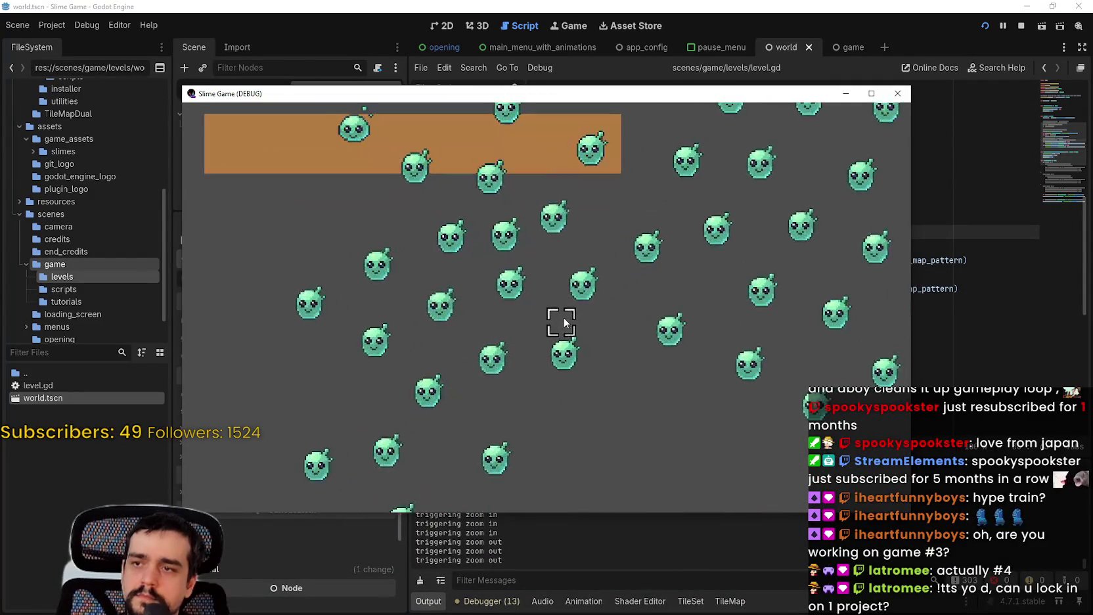
# Step: Pan the game camera over the restored level, then stop the running game
pyautogui.middleClick(454, 248)
pyautogui.scroll(-3)
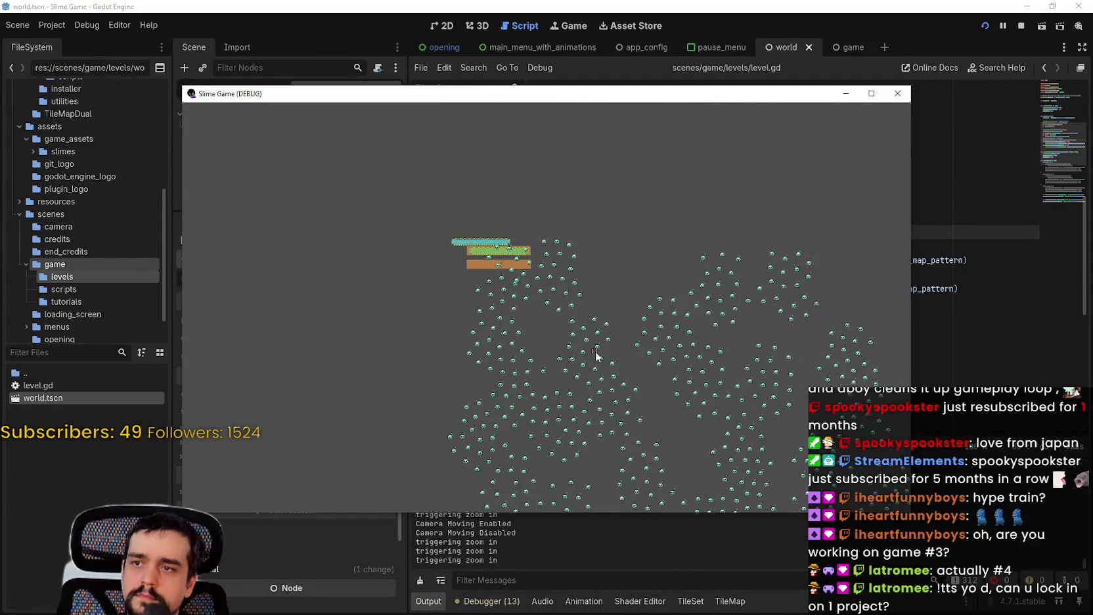
pyautogui.click(1020, 26)
pyautogui.click(849, 321)
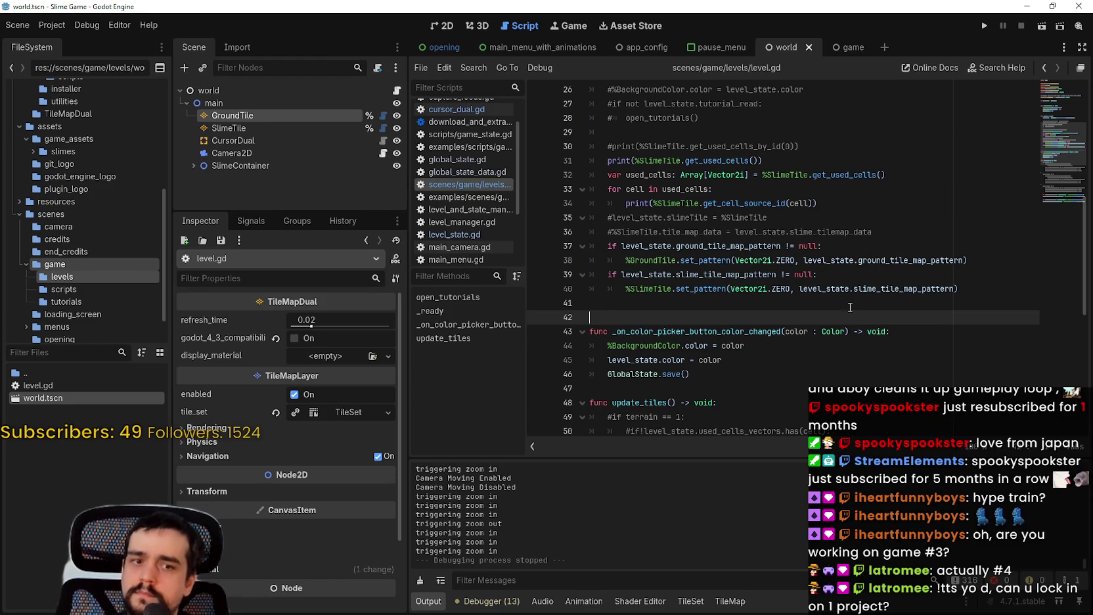
# Step: Review the pattern-storing lines in level.gd, selecting the get_all_ground_cells variable name
pyautogui.scroll(-3)
pyautogui.scroll(-3)
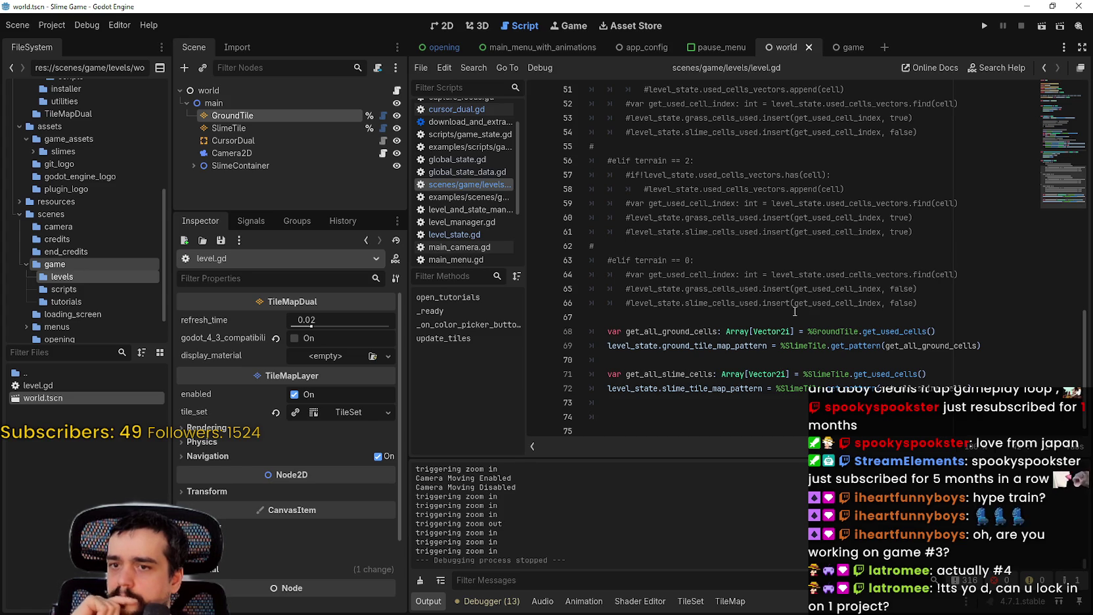
pyautogui.scroll(3)
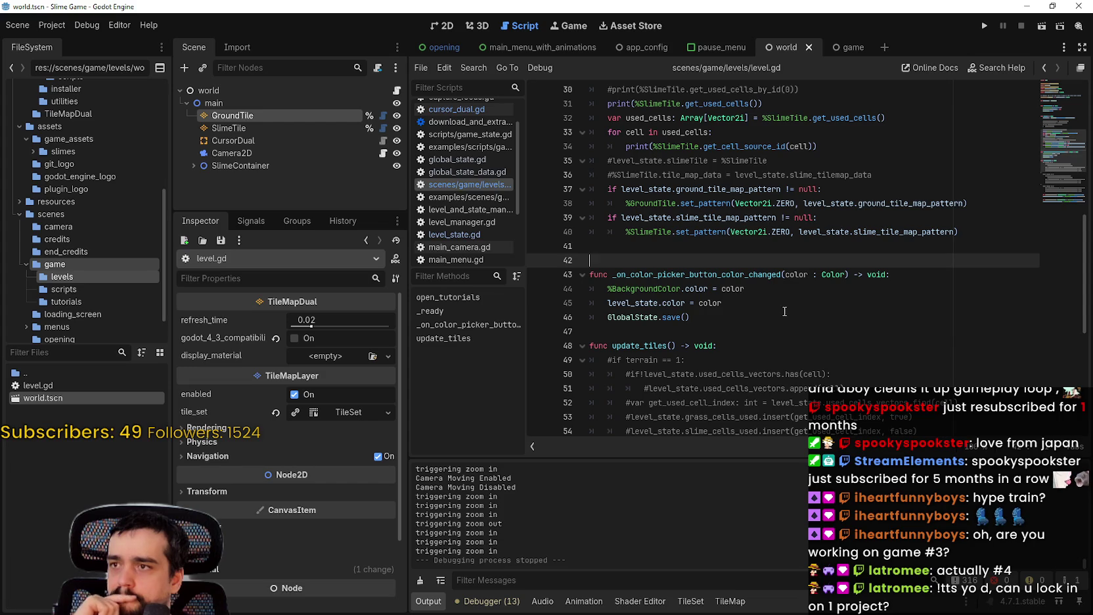
pyautogui.scroll(-3)
pyautogui.scroll(3)
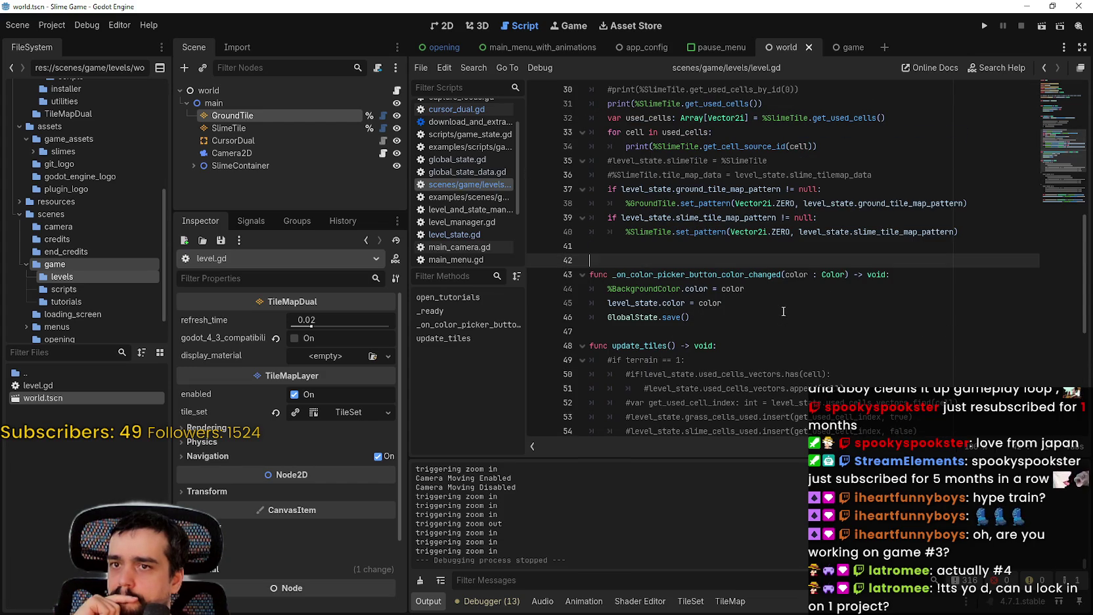
pyautogui.scroll(-3)
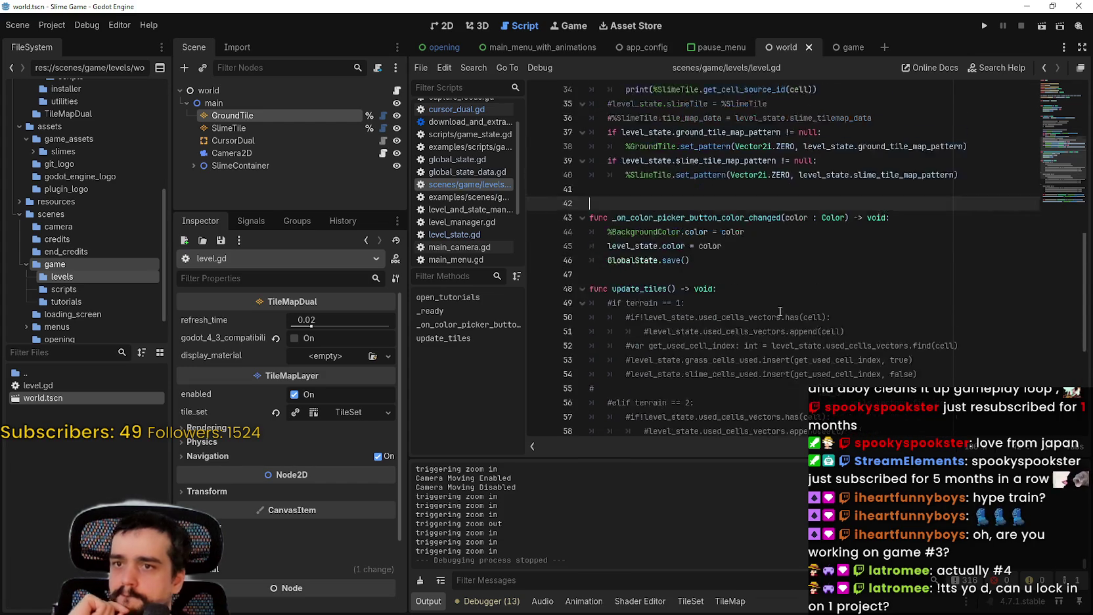
pyautogui.scroll(3)
pyautogui.scroll(-3)
pyautogui.click(848, 356)
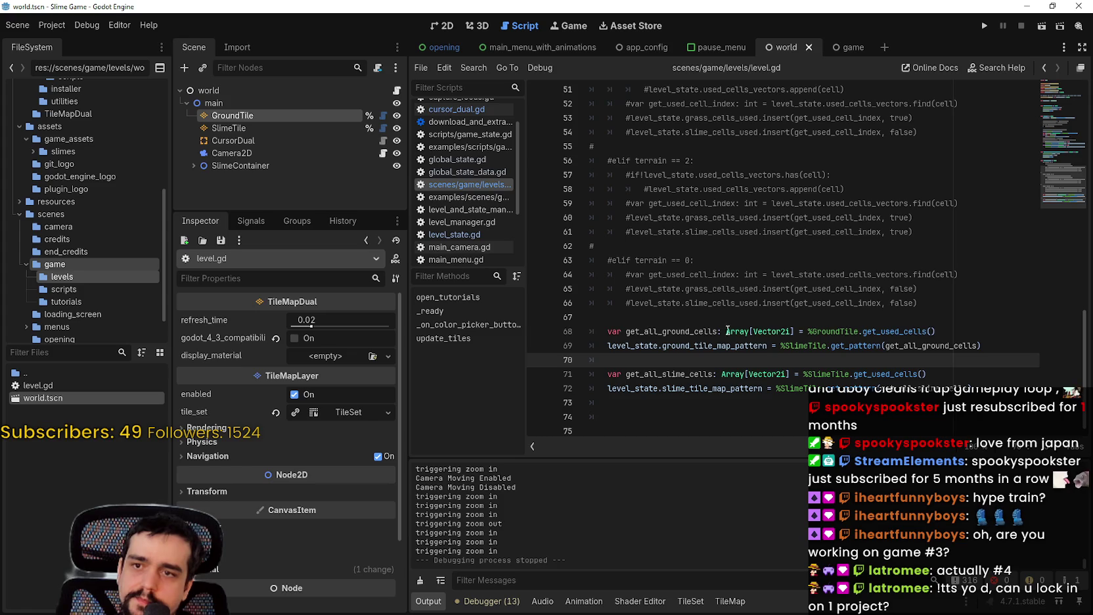
pyautogui.doubleClick(708, 331)
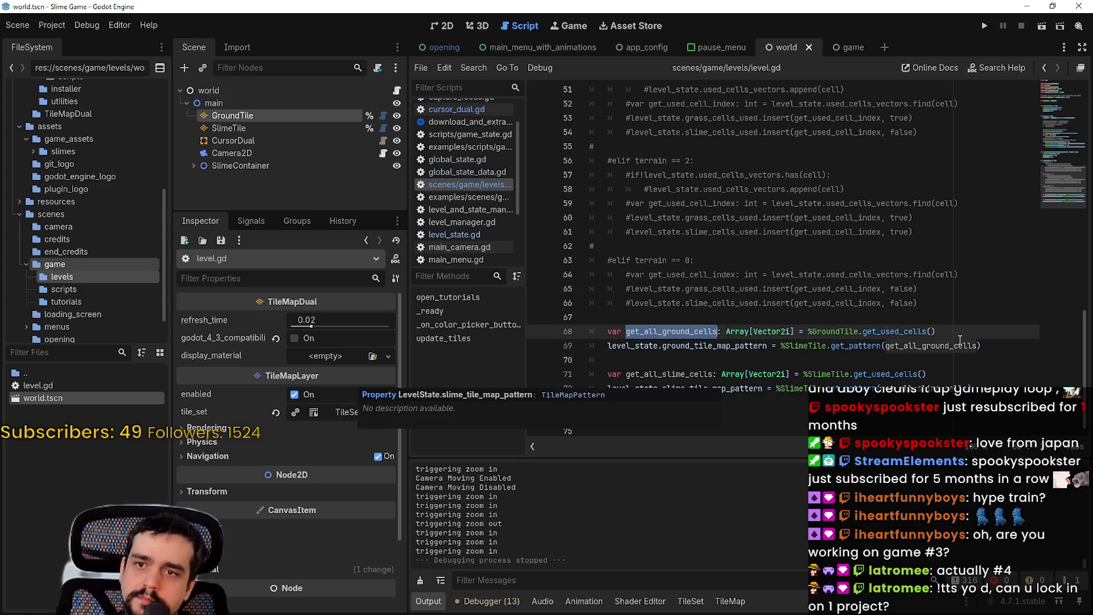
pyautogui.click(693, 361)
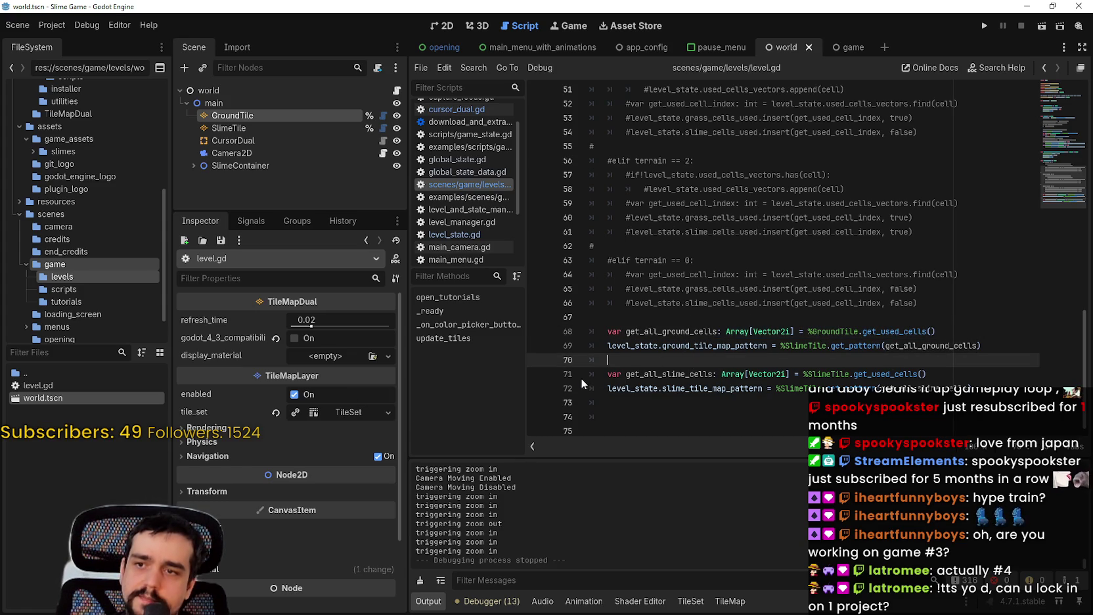
# Step: Comment out line 71's slime-cells variable with # and save the script
pyautogui.click(608, 373)
pyautogui.write('#')
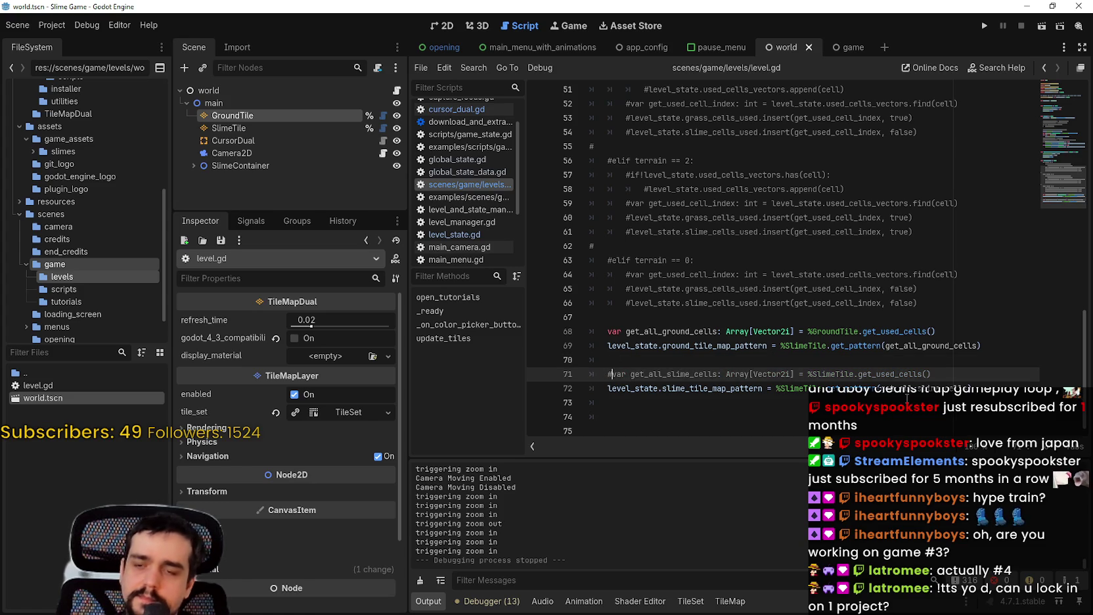
pyautogui.click(906, 389)
pyautogui.click(785, 417)
pyautogui.hotkey('ctrl', 's')
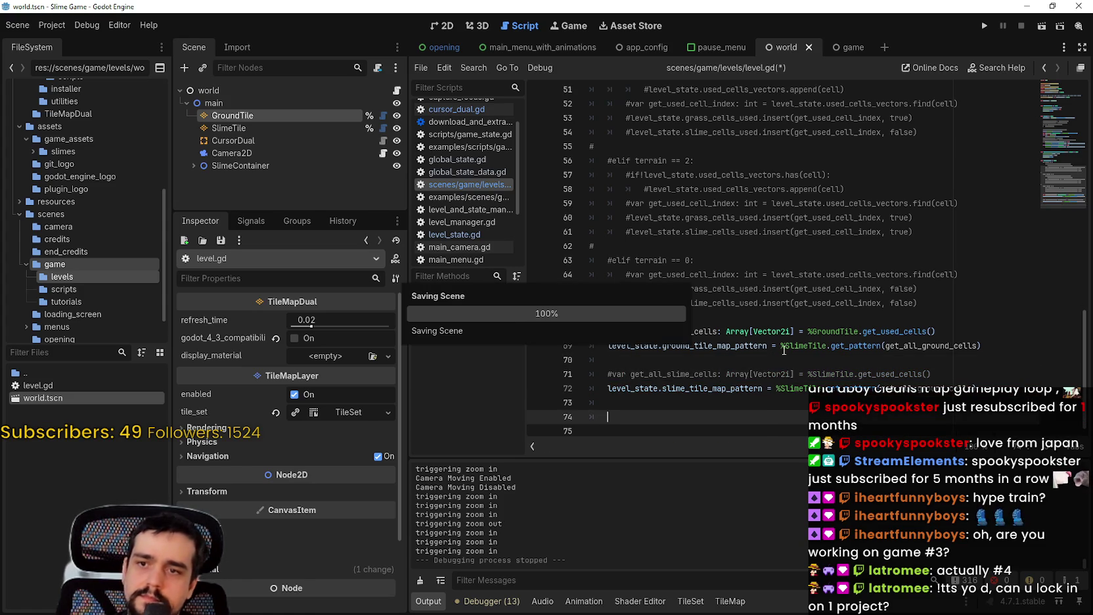
# Step: Move to line 41 in the pattern restore code and run the project
pyautogui.scroll(3)
pyautogui.click(835, 297)
pyautogui.doubleClick(774, 279)
pyautogui.click(768, 296)
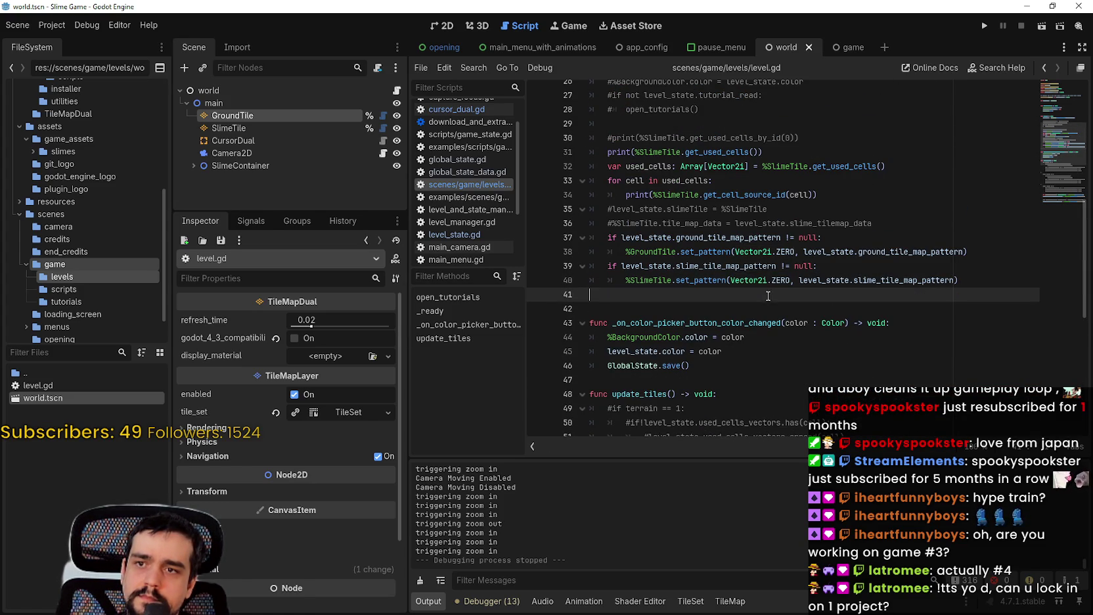
pyautogui.click(985, 26)
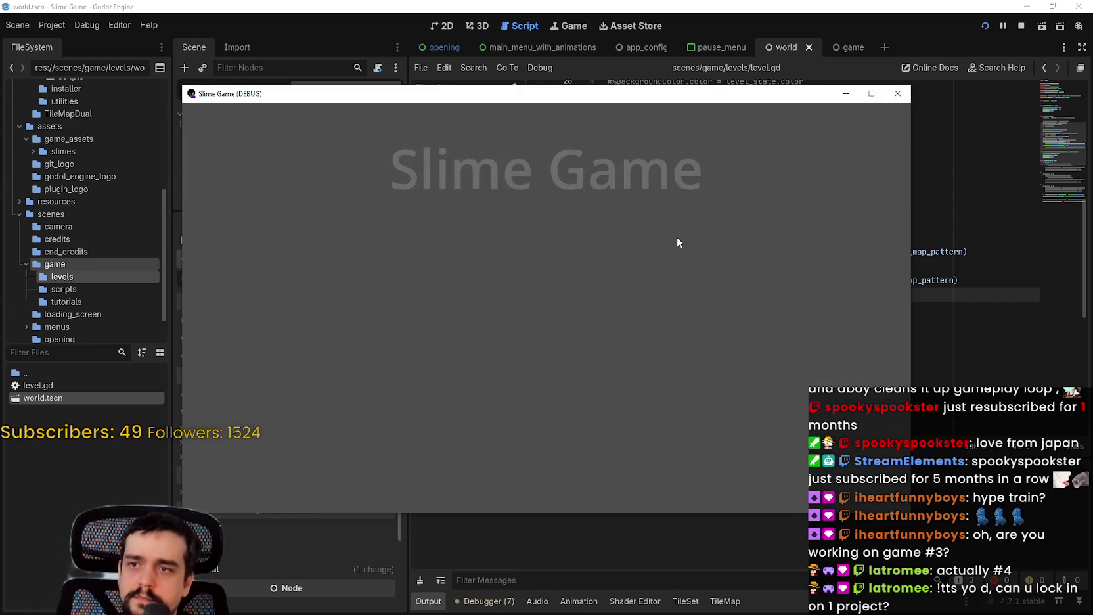
# Step: Start a new game and paint a green grass strip and a cyan strip
pyautogui.click(576, 275)
pyautogui.click(597, 389)
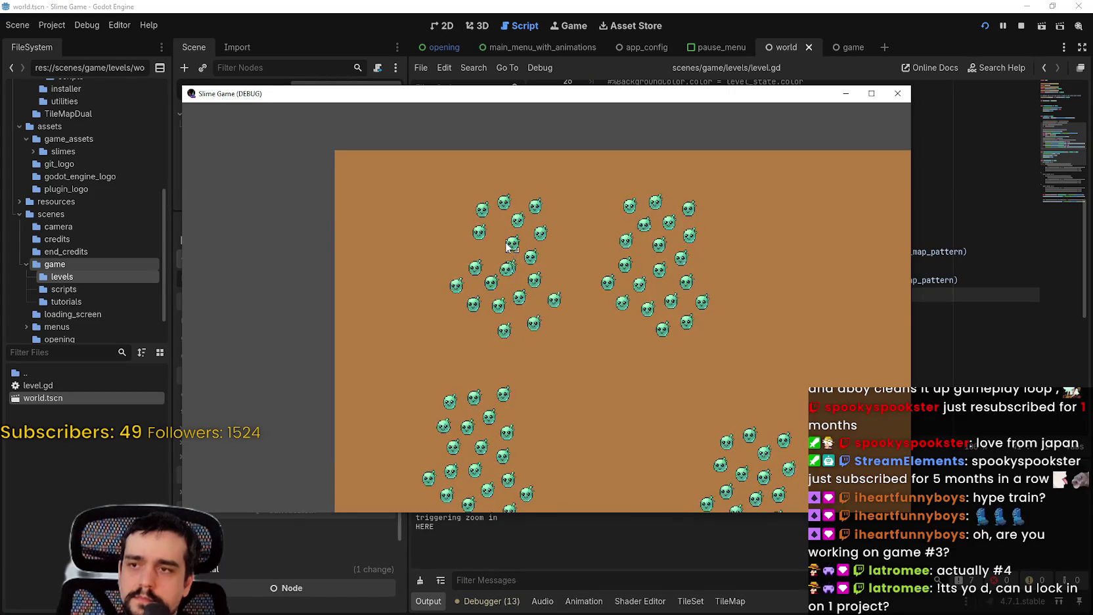
pyautogui.moveTo(507, 247); pyautogui.dragTo(690, 259)
pyautogui.moveTo(507, 323); pyautogui.dragTo(688, 328)
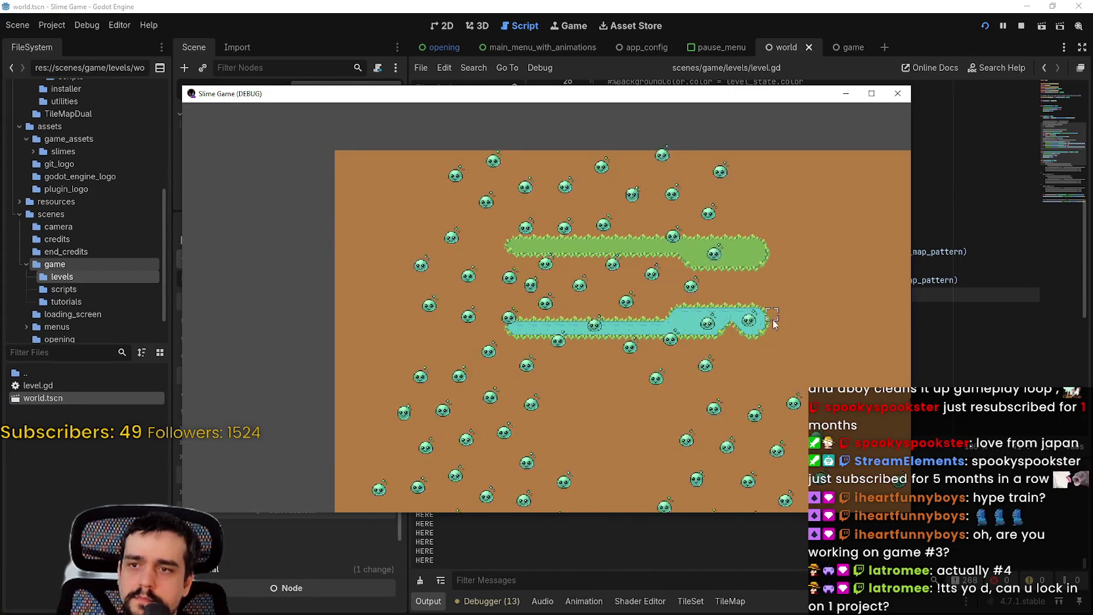
# Step: Exit to the main menu, continue the saved level, and pan around to check the strips
pyautogui.press('Escape')
pyautogui.click(594, 389)
pyautogui.click(606, 355)
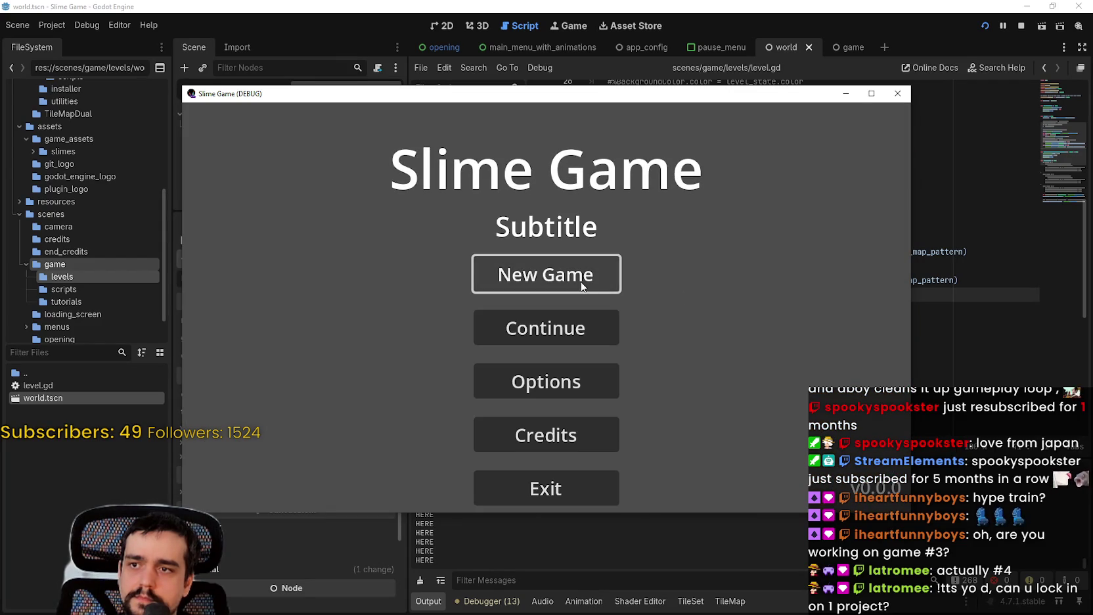
pyautogui.click(590, 328)
pyautogui.scroll(-3)
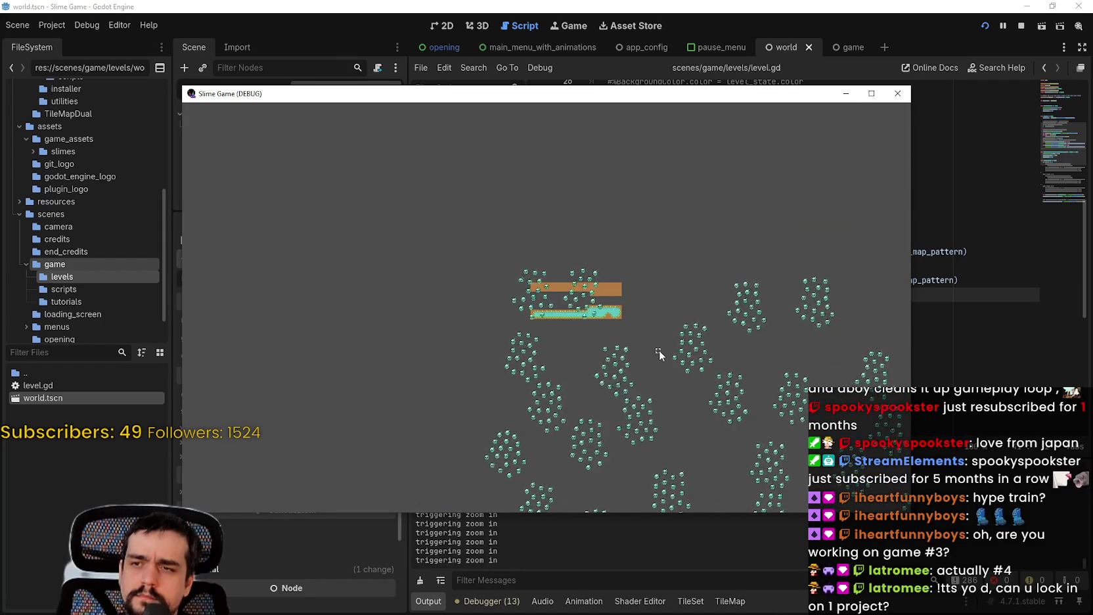
pyautogui.scroll(3)
pyautogui.scroll(-3)
pyautogui.moveTo(624, 368); pyautogui.dragTo(441, 494)
pyautogui.scroll(3)
pyautogui.scroll(-3)
pyautogui.scroll(3)
pyautogui.scroll(-3)
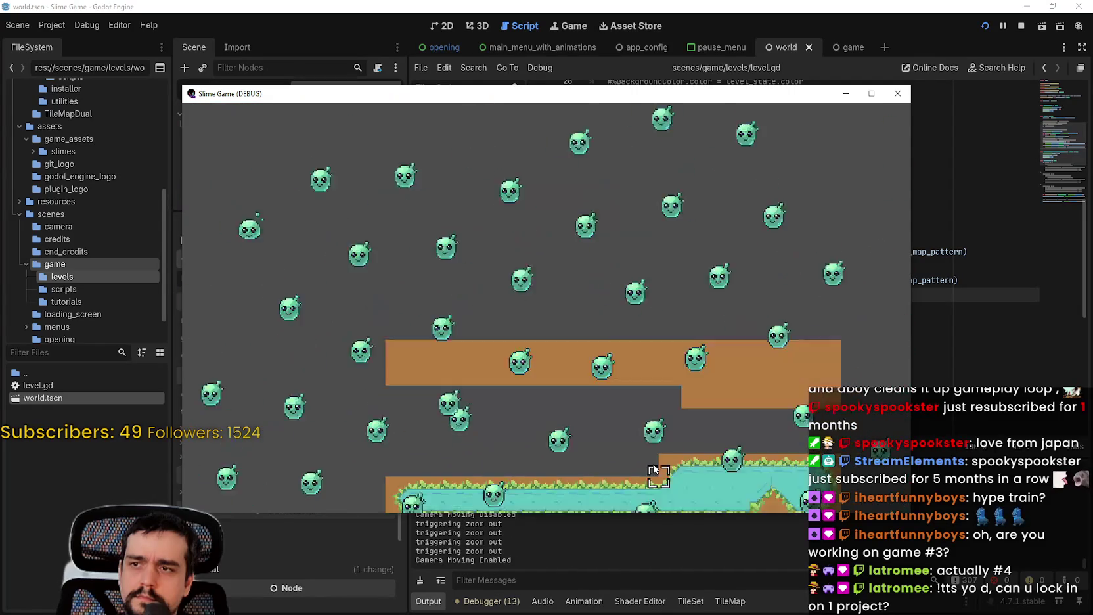
pyautogui.scroll(-3)
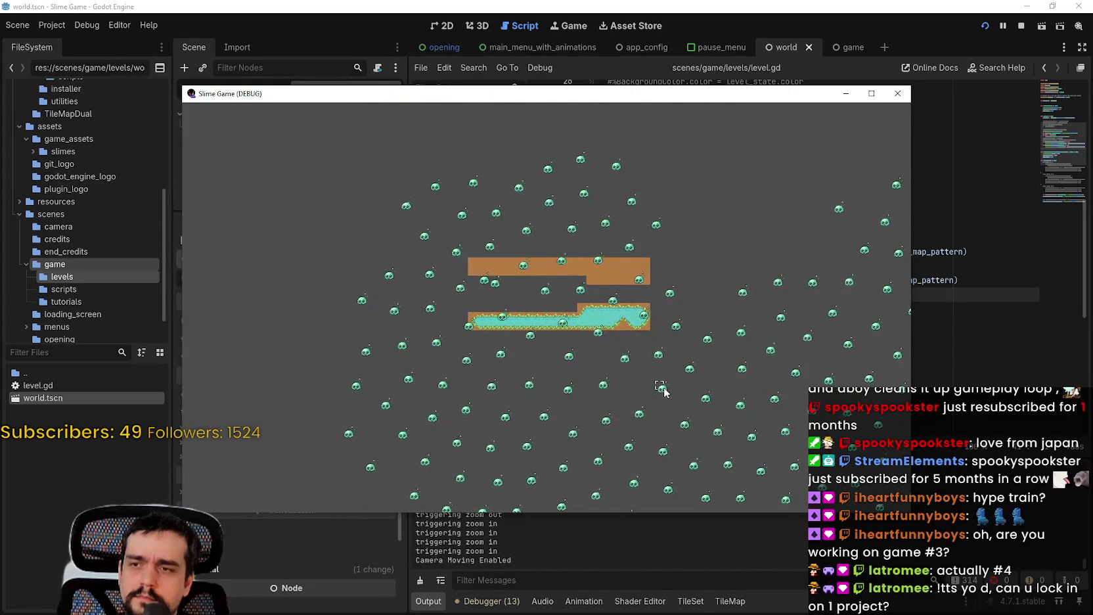
pyautogui.click(662, 390)
# Step: Restart the level from the pause menu and bring the editor back in front
pyautogui.press('Escape')
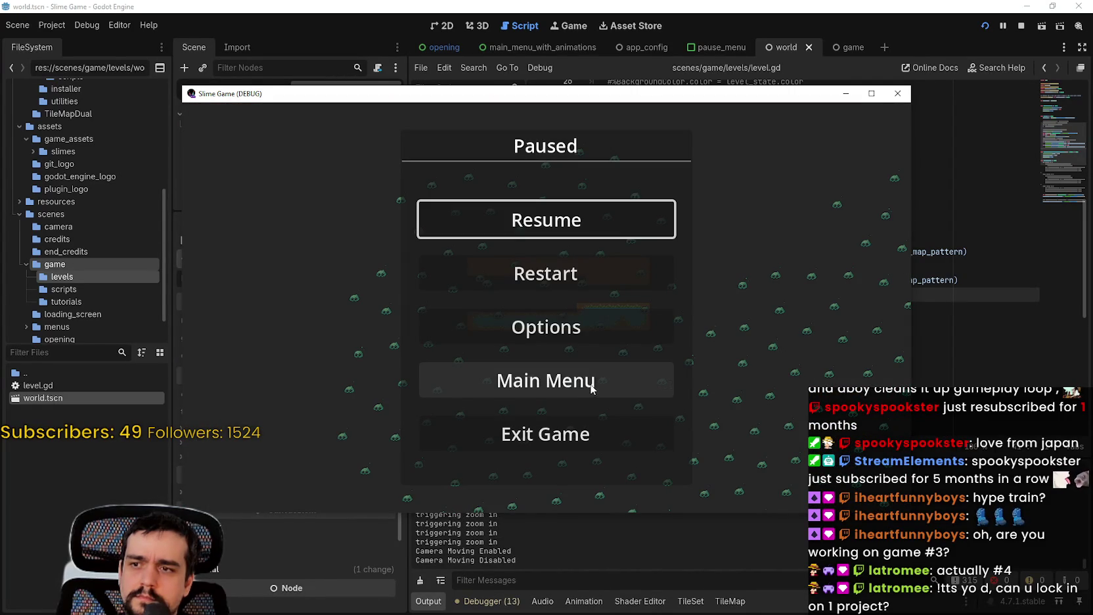
pyautogui.click(571, 281)
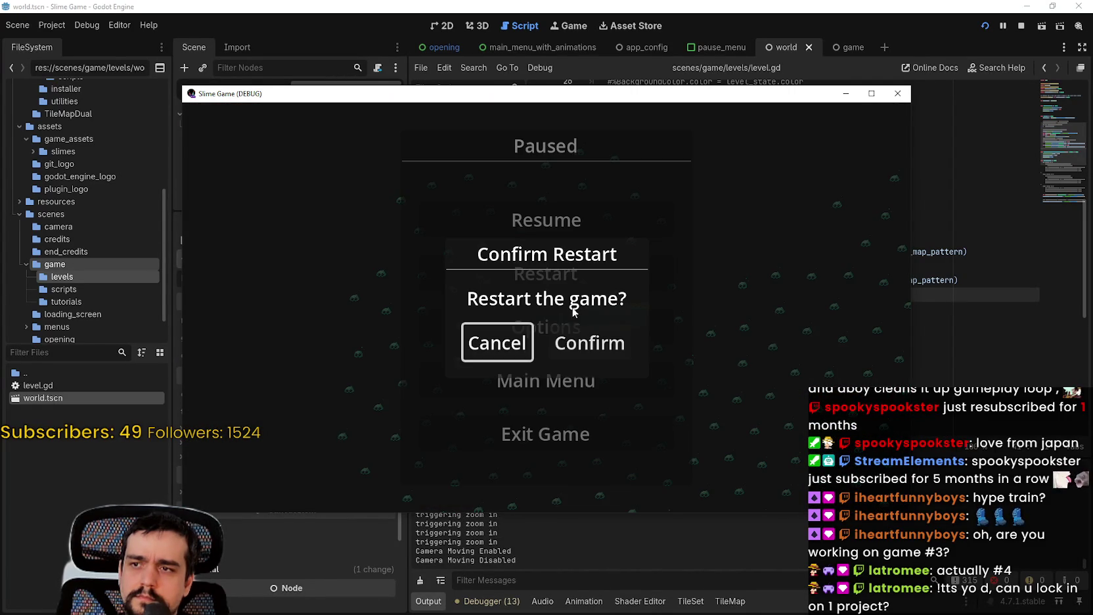
pyautogui.click(590, 343)
pyautogui.scroll(-3)
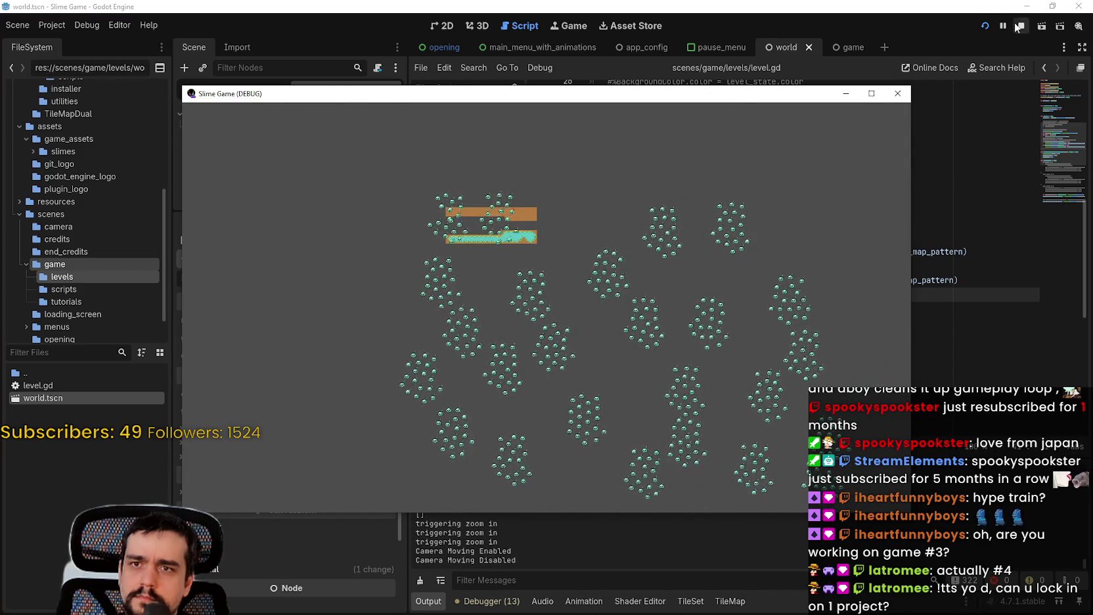
pyautogui.click(993, 31)
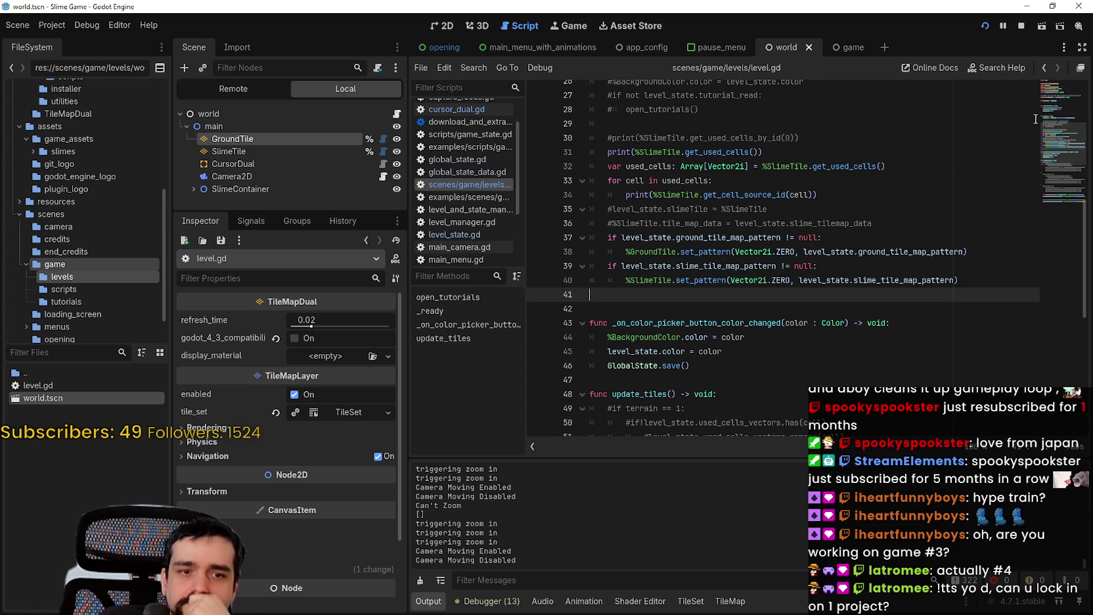
# Step: Insert 'await get_tree().physics_frame' on new line 37 via autocomplete and save
pyautogui.press('Up')
pyautogui.press('Up')
pyautogui.press('Up')
pyautogui.press('End')
pyautogui.press('Return')
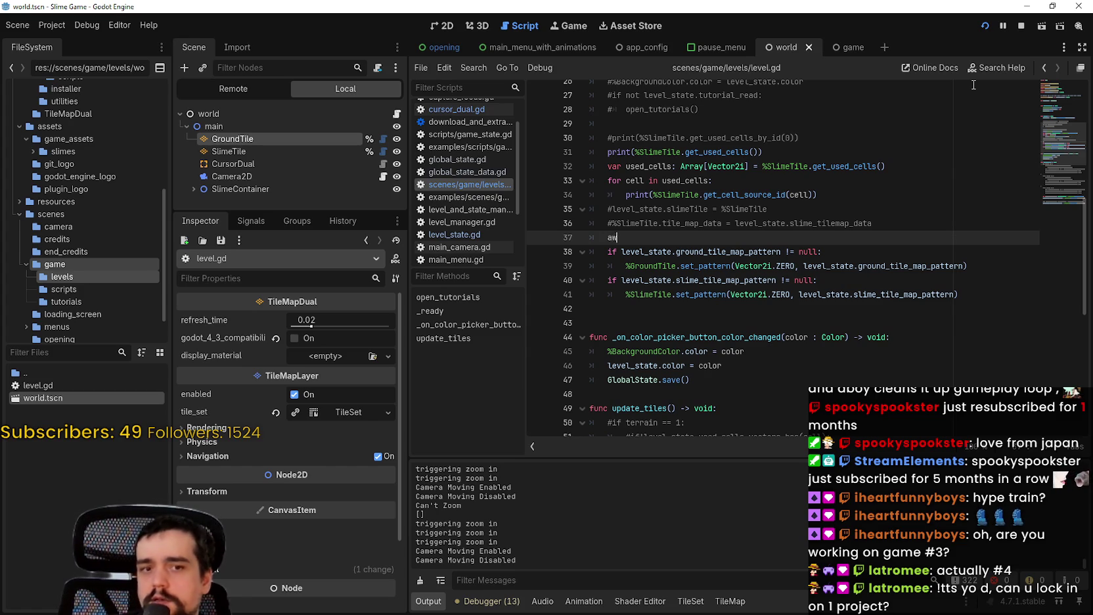
pyautogui.write('re')
pyautogui.press('Return')
pyautogui.write('.phy')
pyautogui.press('Return')
pyautogui.hotkey('ctrl', 's')
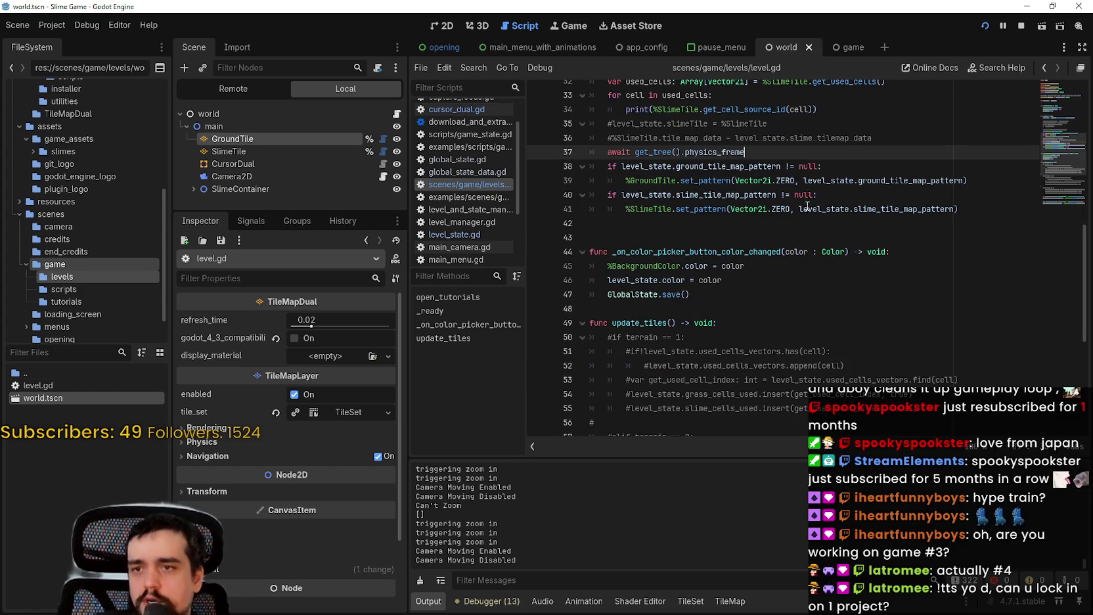
# Step: Select the GlobalState.save() call on line 47, then the get_all_ground_cells name on line 69
pyautogui.scroll(-3)
pyautogui.scroll(3)
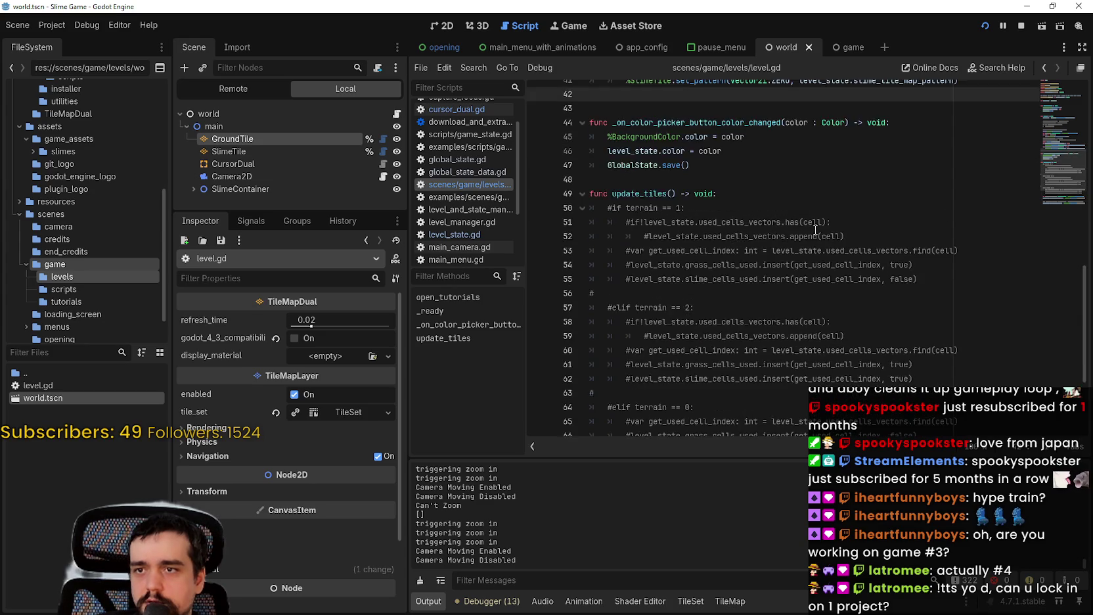
pyautogui.doubleClick(660, 251)
pyautogui.hotkey('shift', 'End')
pyautogui.scroll(-3)
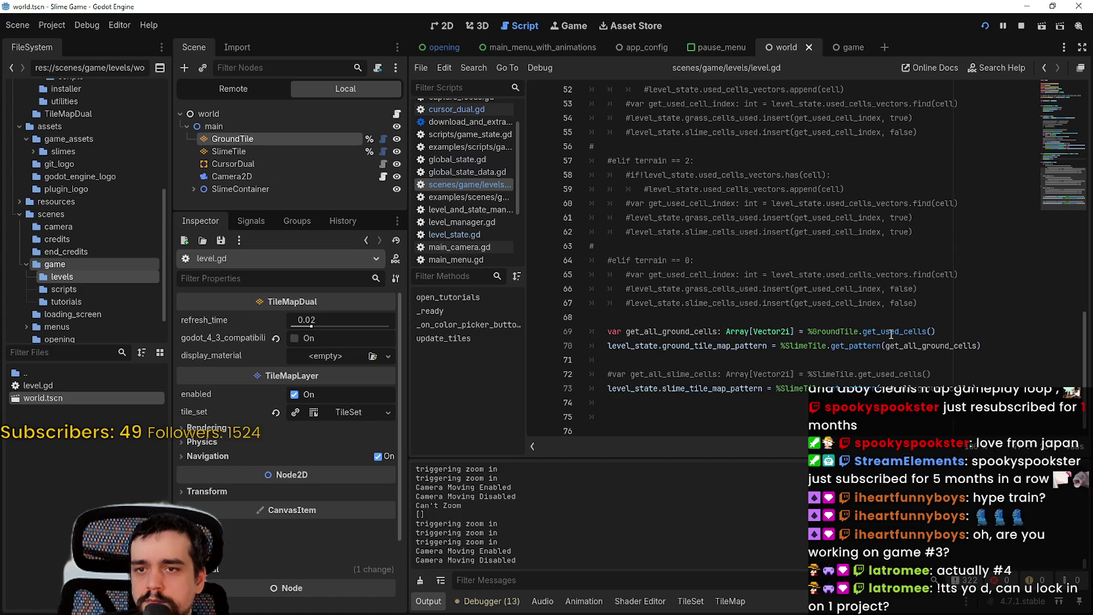
pyautogui.moveTo(891, 334)
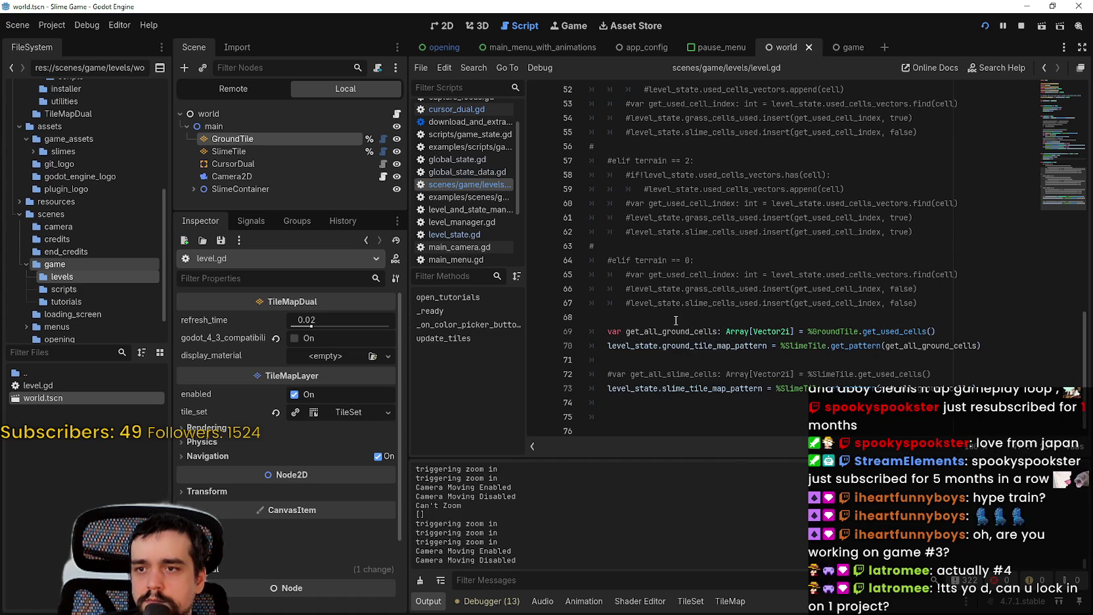
pyautogui.click(683, 333)
pyautogui.doubleClick(684, 332)
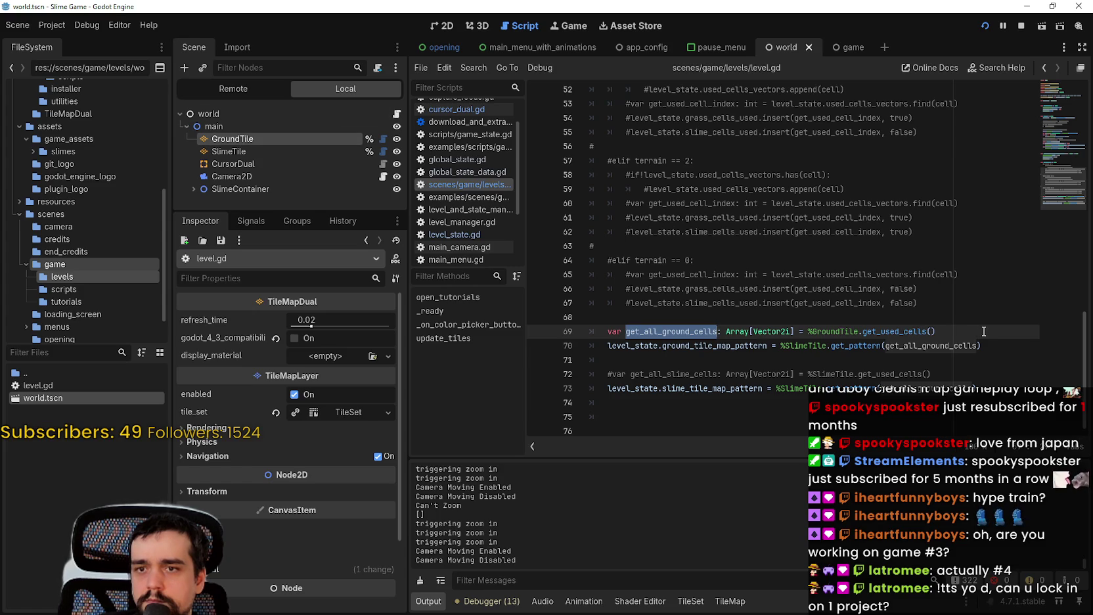
# Step: Retype get_used_cells() after %GroundTile. on line 69 using the get_ autocomplete list
pyautogui.click(924, 331)
pyautogui.hotkey('shift', 'Up')
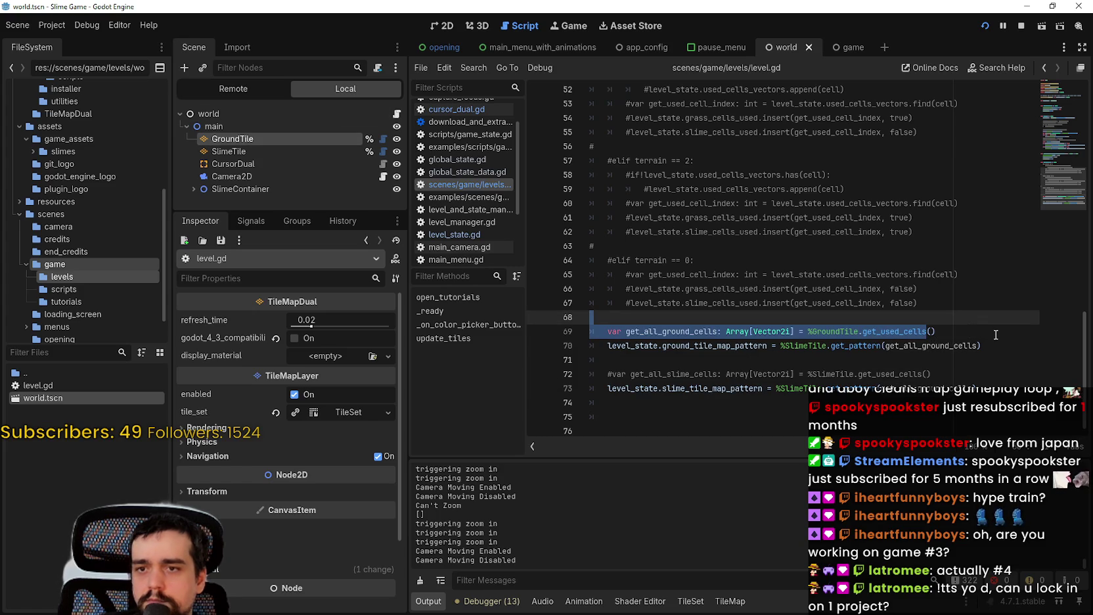
pyautogui.click(902, 331)
pyautogui.moveTo(862, 331); pyautogui.dragTo(966, 329)
pyautogui.write('get_')
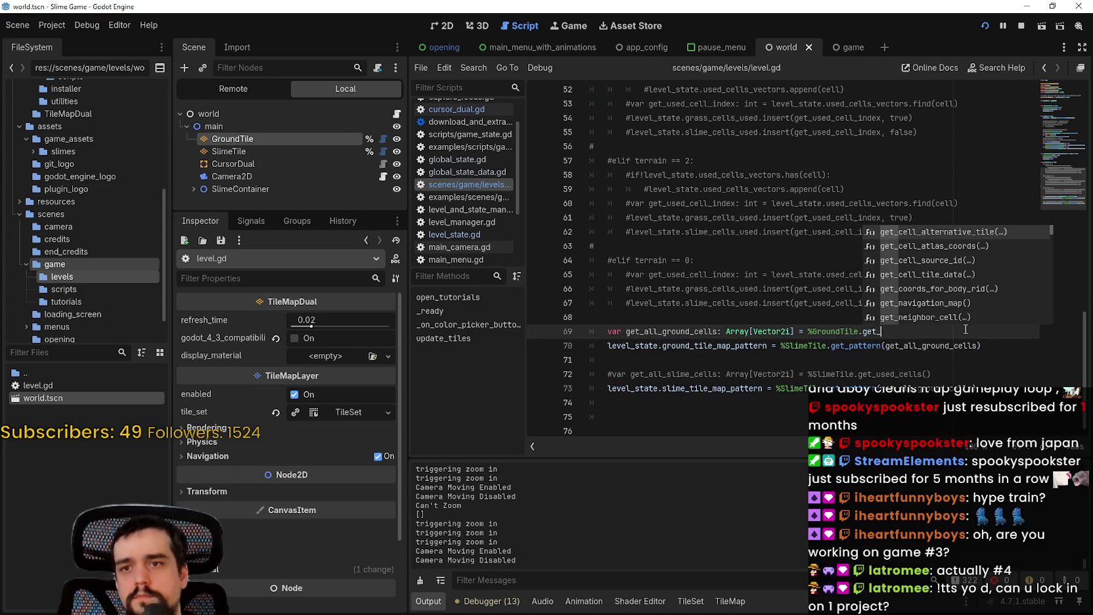
pyautogui.press('Down')
pyautogui.press('Down')
pyautogui.press('Down')
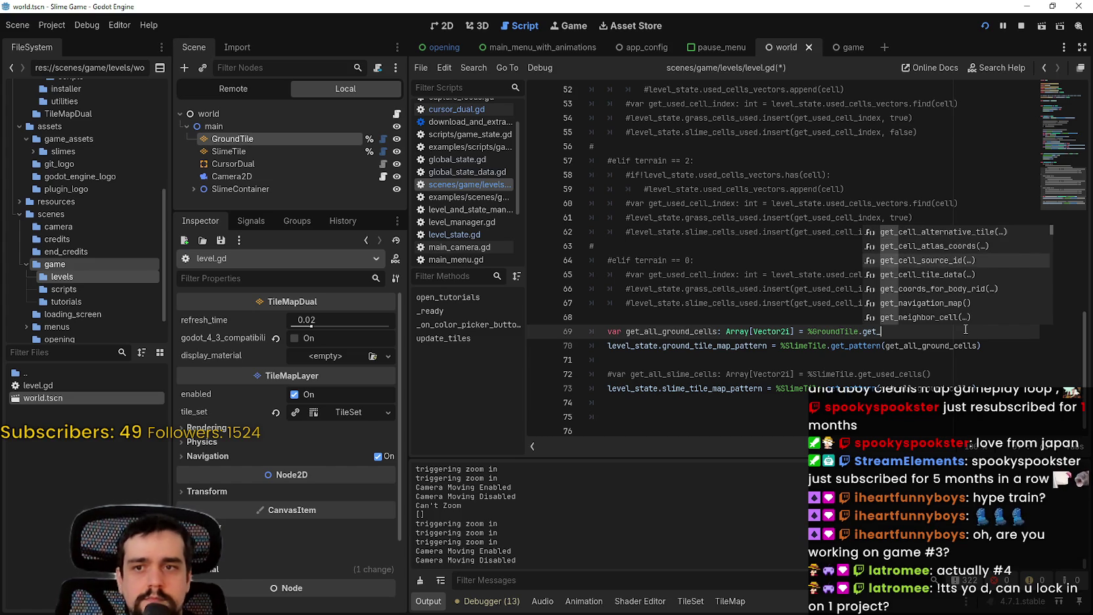
pyautogui.press('Down')
pyautogui.press('Down')
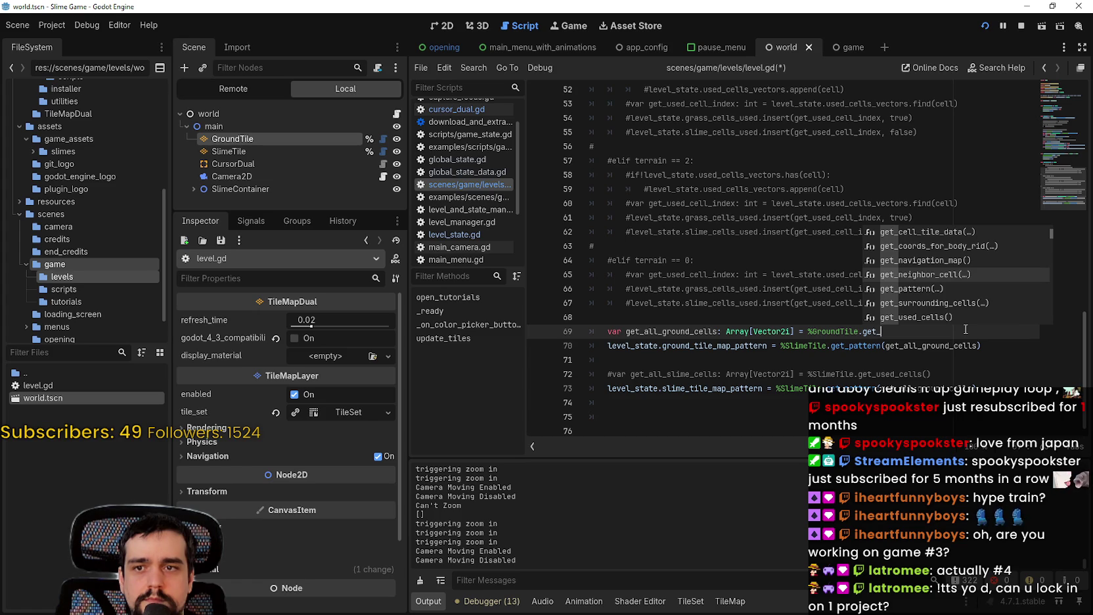
pyautogui.press('Down')
pyautogui.press('Down')
pyautogui.press('Down')
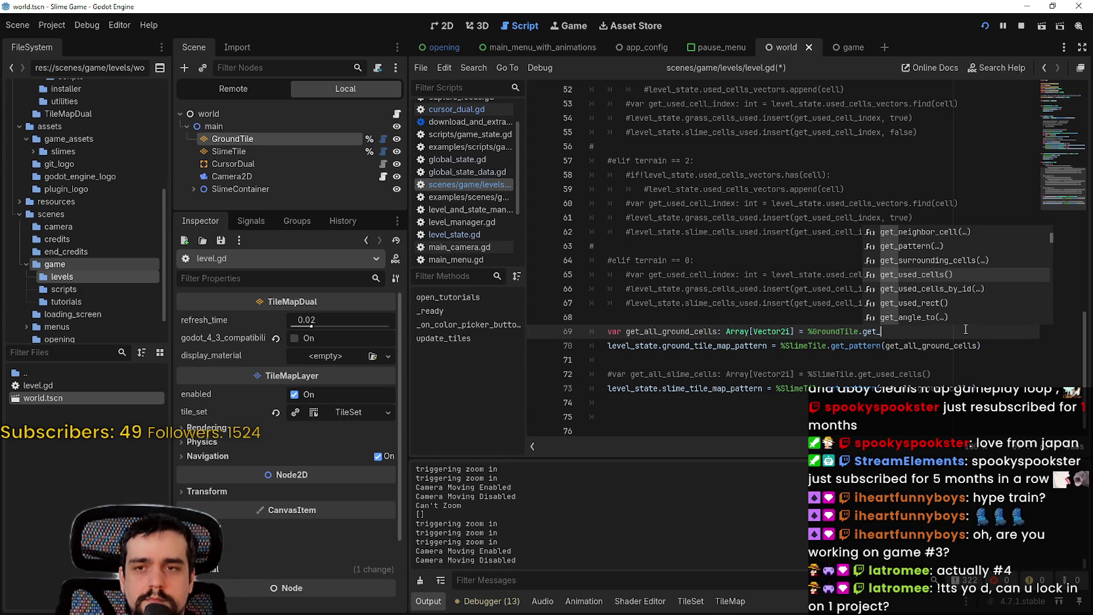
pyautogui.press('Down')
pyautogui.press('Down')
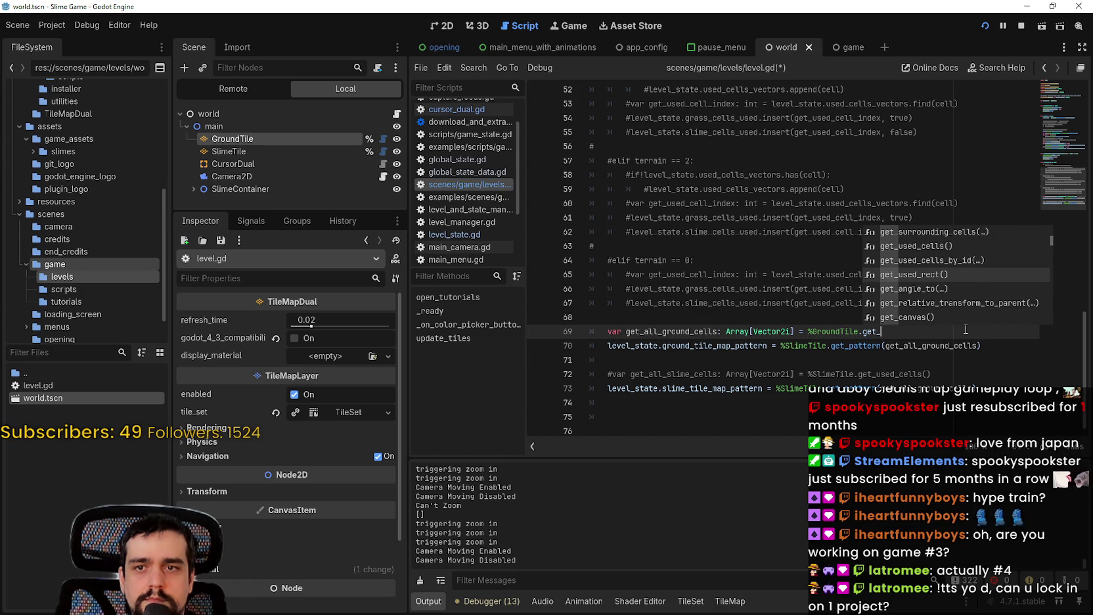
pyautogui.press('Down')
pyautogui.press('Down')
pyautogui.press('Down')
pyautogui.press('Down')
pyautogui.press('Down')
pyautogui.press('Down')
pyautogui.press('Down')
pyautogui.press('Down')
pyautogui.press('Down')
pyautogui.press('Down')
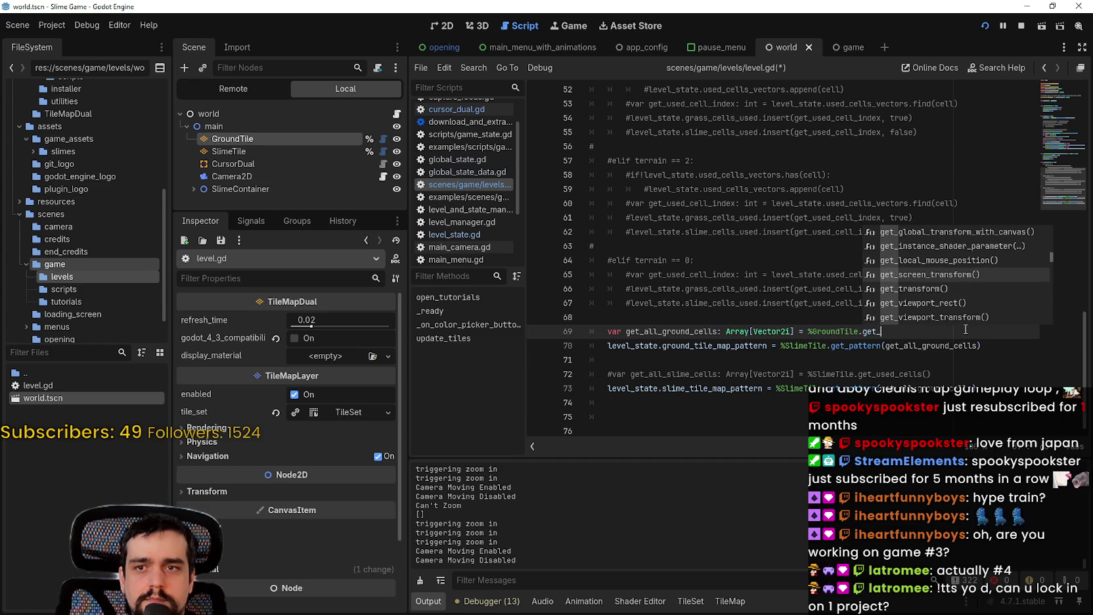
pyautogui.press('Down')
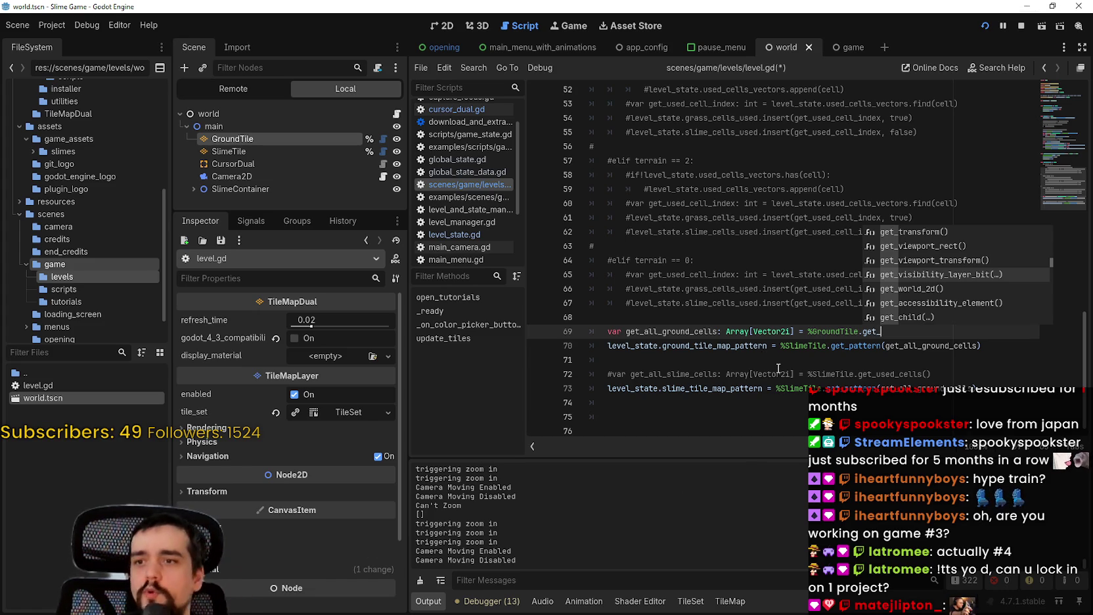
pyautogui.write('u')
pyautogui.press('Return')
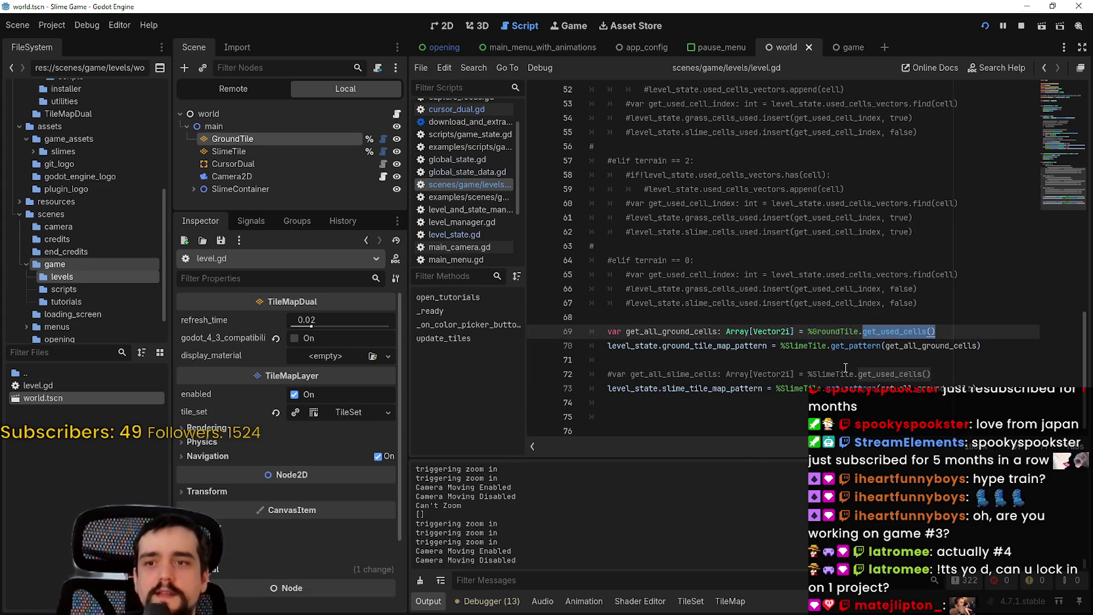
# Step: Replace SlimeTile with GroundTile on line 70 of level.gd and save
pyautogui.hotkey('ctrl', 's')
pyautogui.scroll(3)
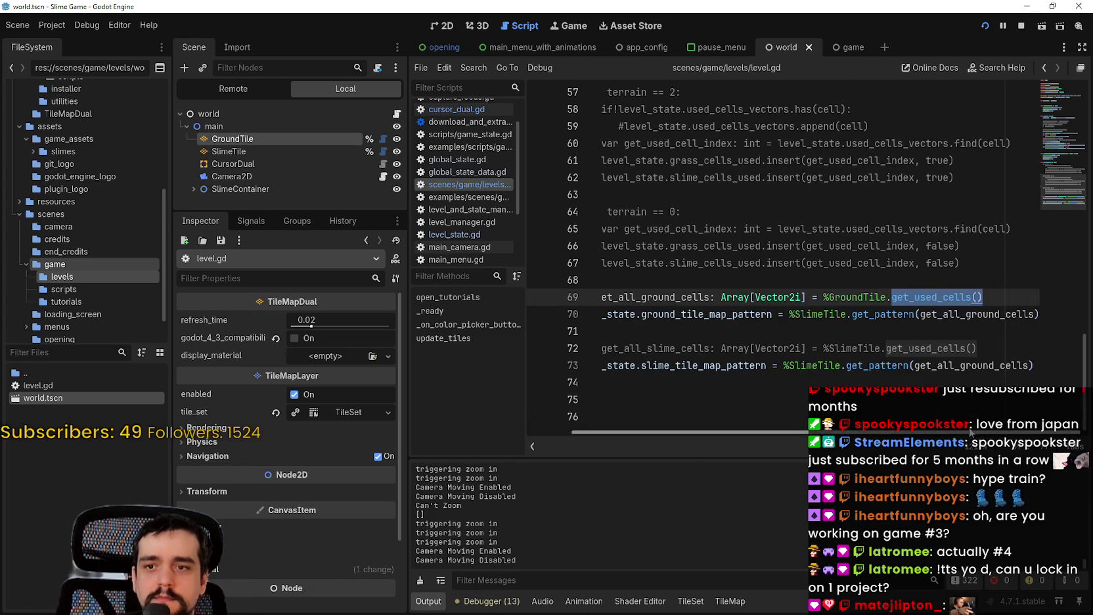
pyautogui.click(801, 316)
pyautogui.doubleClick(854, 297)
pyautogui.hotkey('ctrl', 'c')
pyautogui.doubleClick(818, 314)
pyautogui.hotkey('ctrl', 'v')
pyautogui.moveTo(822, 348); pyautogui.dragTo(826, 339)
pyautogui.hotkey('ctrl', 's')
# Step: Enlarge the script editor's text size and relaunch the Slime Game
pyautogui.click(825, 336)
pyautogui.scroll(-3)
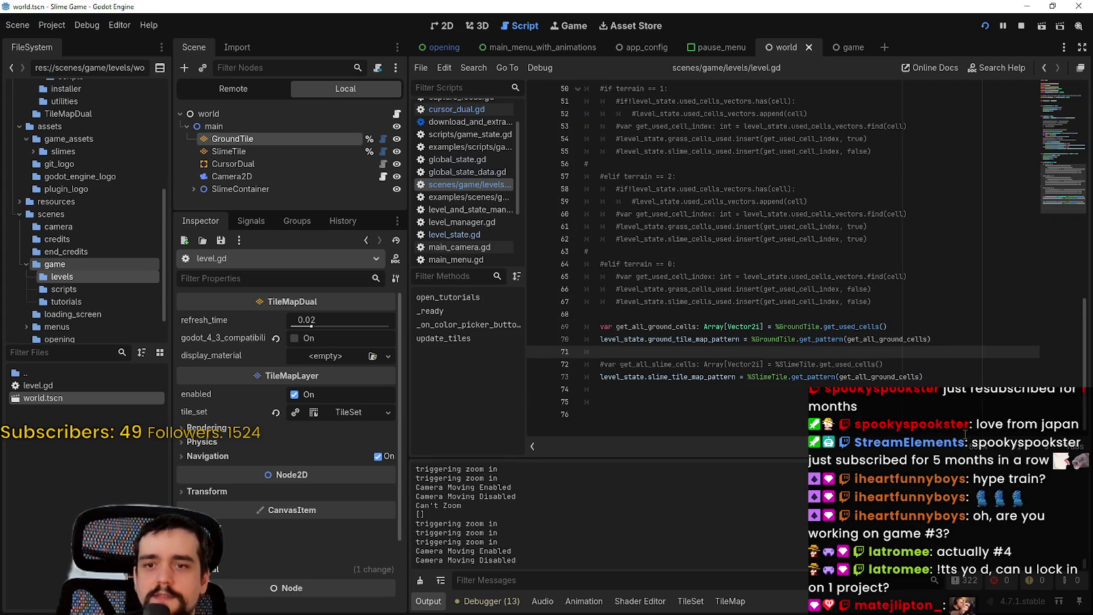
pyautogui.click(964, 433)
pyautogui.click(990, 532)
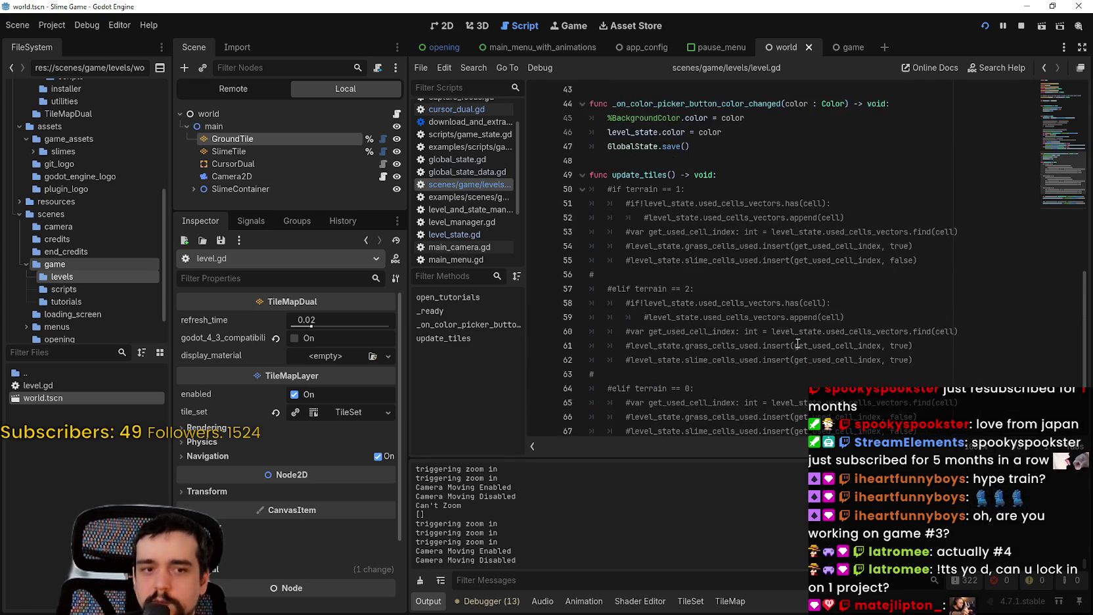
pyautogui.click(1020, 27)
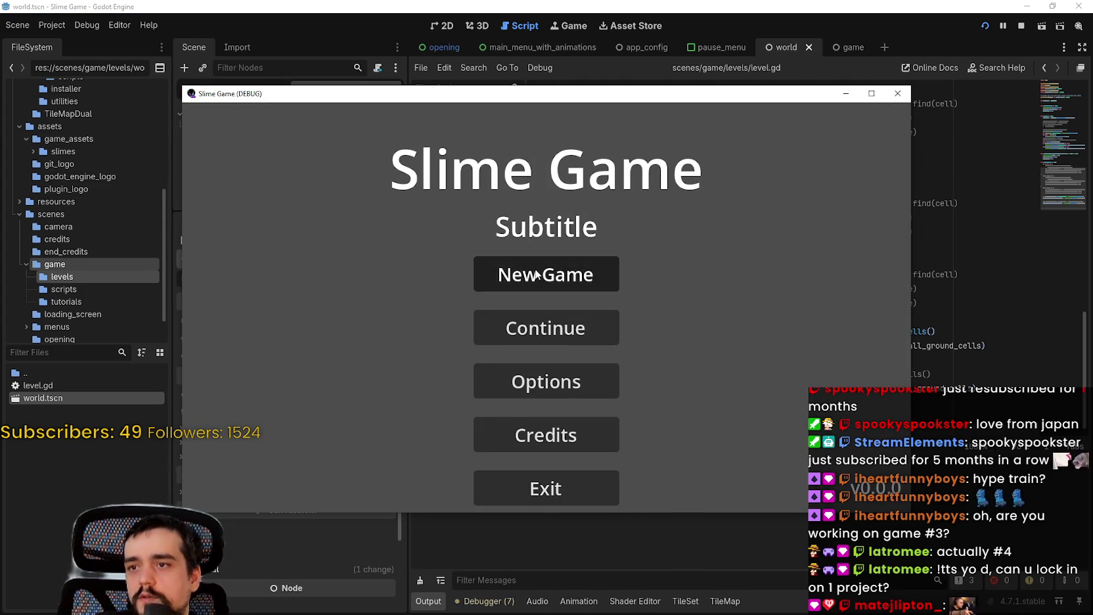
# Step: Start a new game, paint a grass strip with a cyan strip below it, then stop the game
pyautogui.click(506, 273)
pyautogui.click(627, 388)
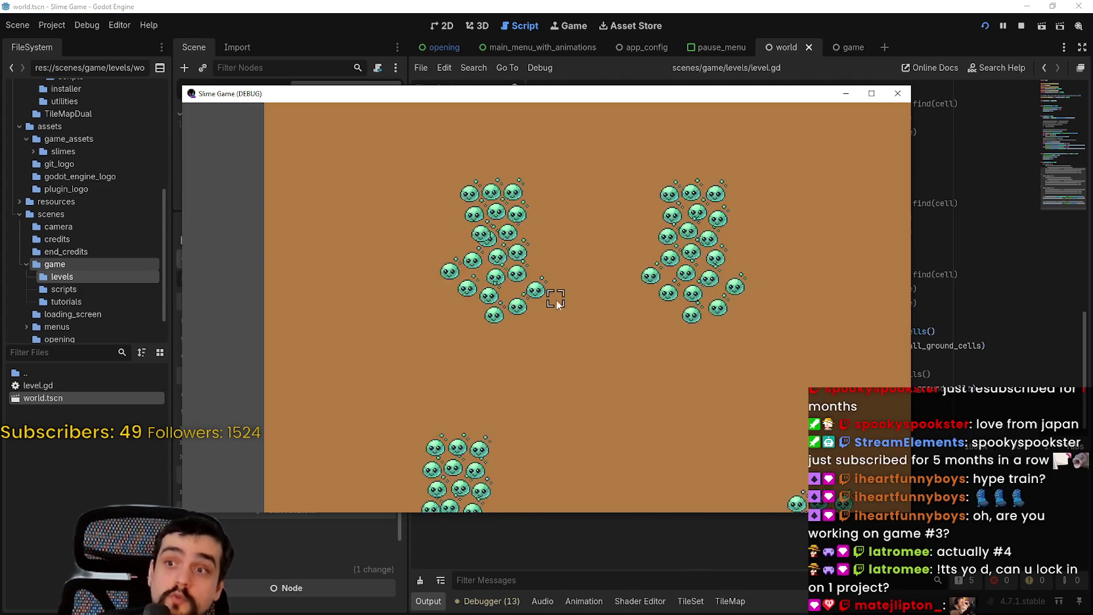
pyautogui.moveTo(550, 243); pyautogui.dragTo(759, 246)
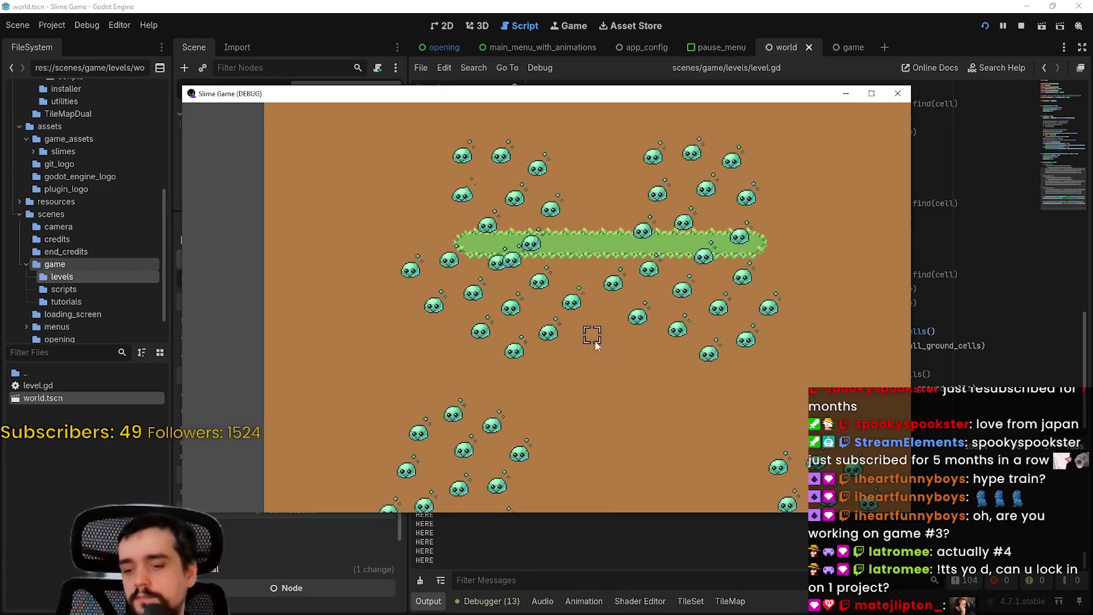
pyautogui.moveTo(444, 306); pyautogui.dragTo(584, 303)
pyautogui.scroll(-3)
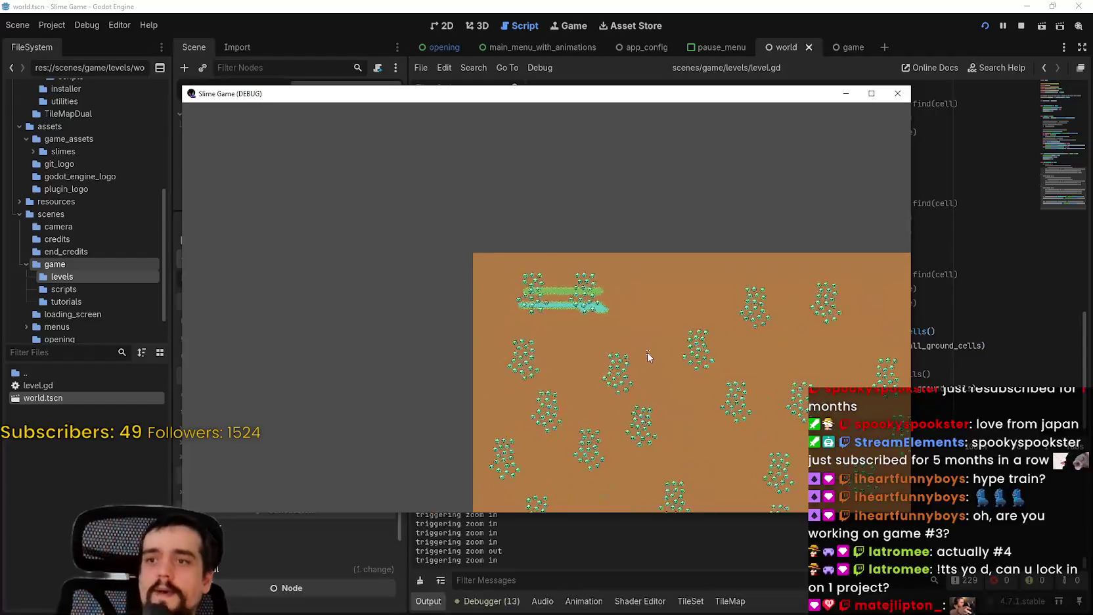
pyautogui.scroll(3)
pyautogui.scroll(-3)
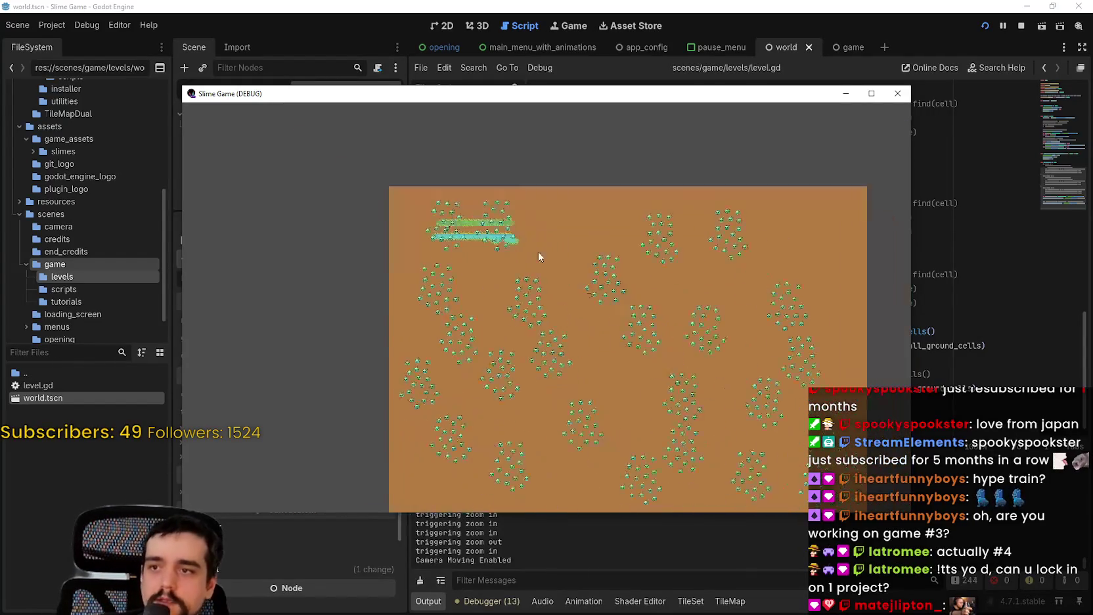
pyautogui.click(1021, 25)
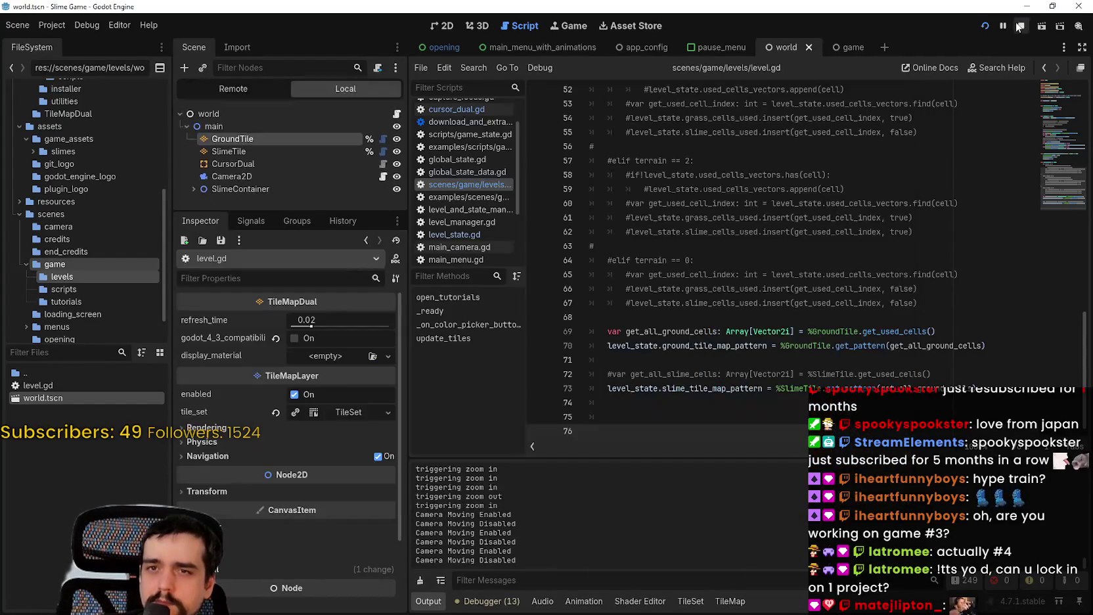
pyautogui.scroll(-3)
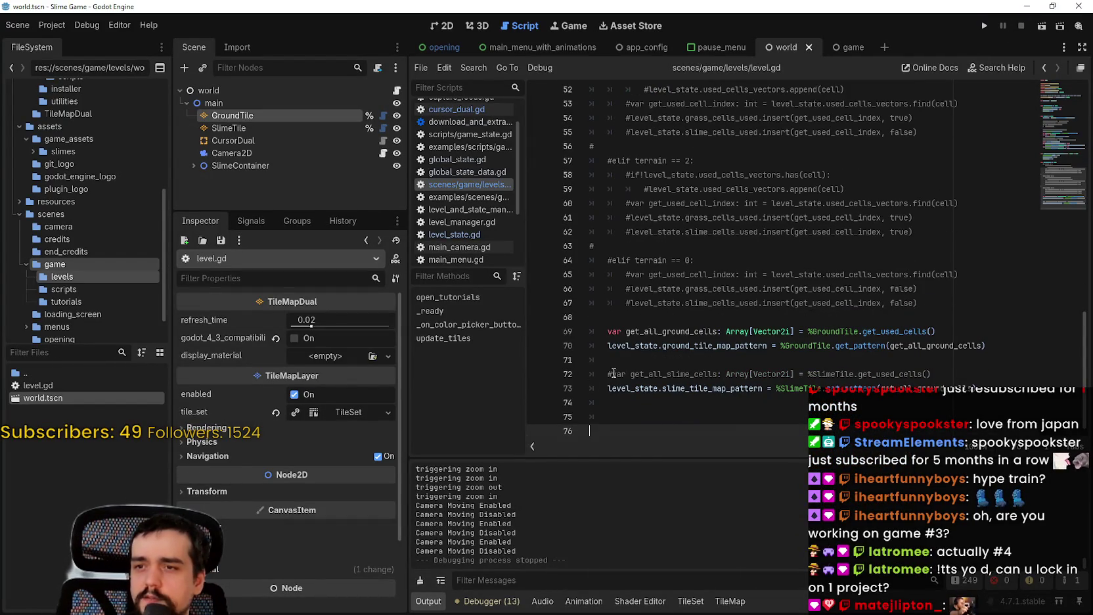
# Step: Uncomment line 72's get_all_slime_cells and use it instead of get_all_ground_cells on line 73
pyautogui.click(613, 373)
pyautogui.press('BackSpace')
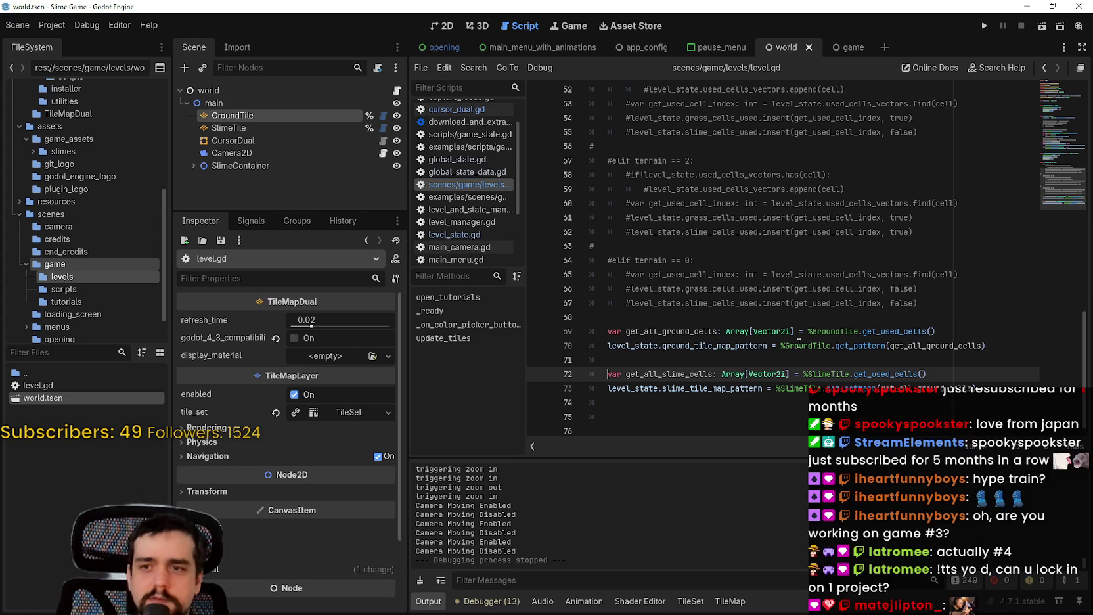
pyautogui.press('Up')
pyautogui.doubleClick(689, 373)
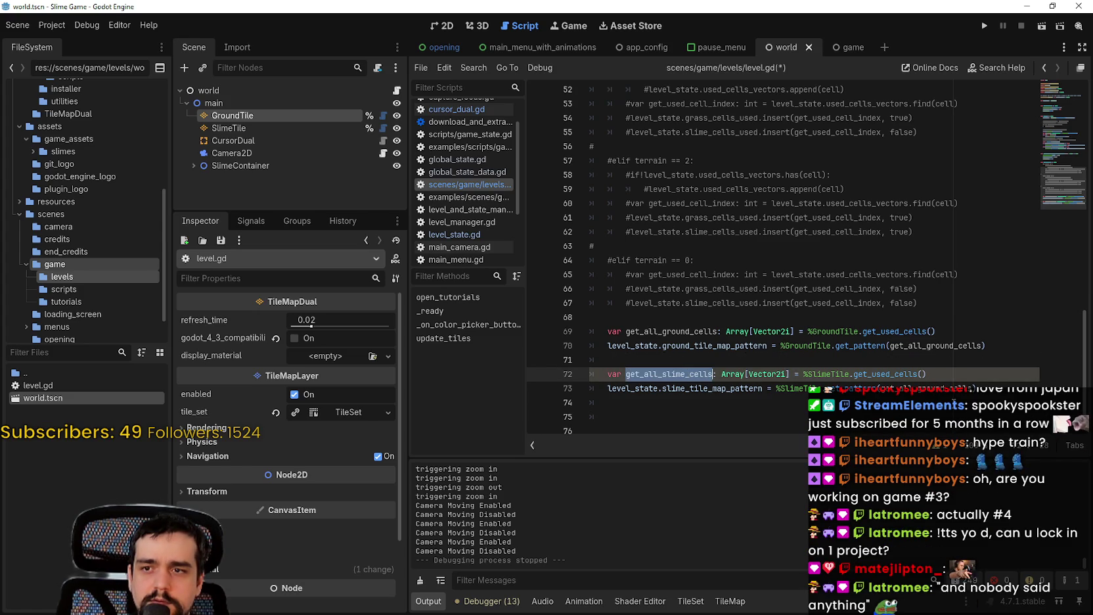
pyautogui.click(876, 389)
pyautogui.hotkey('ctrl', 'shift', 'Right')
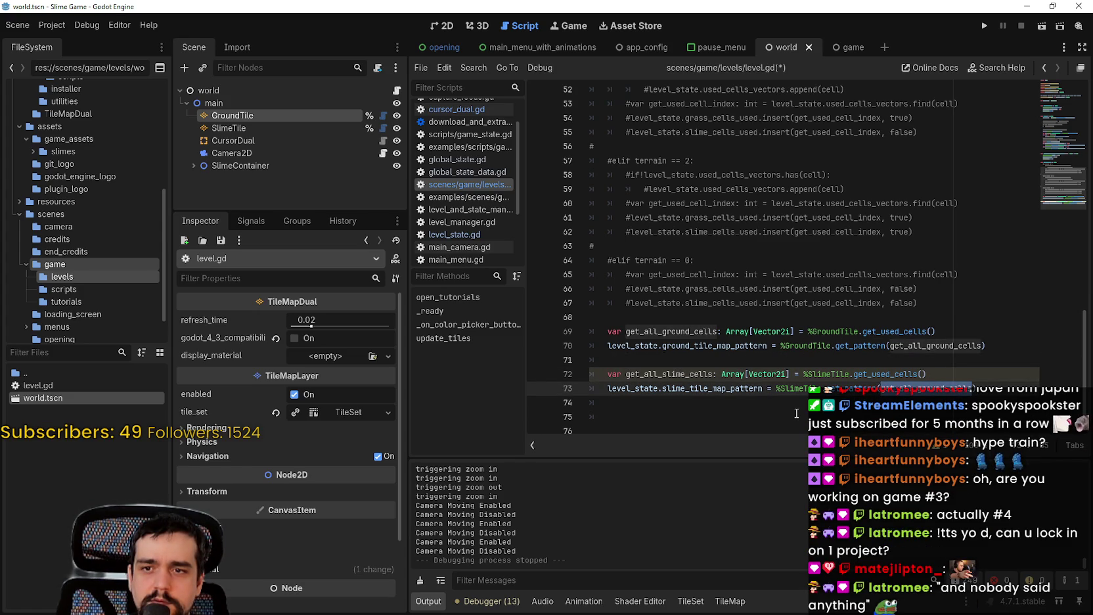
pyautogui.hotkey('ctrl', 'v')
# Step: Save level.gd and run the project
pyautogui.hotkey('ctrl', 's')
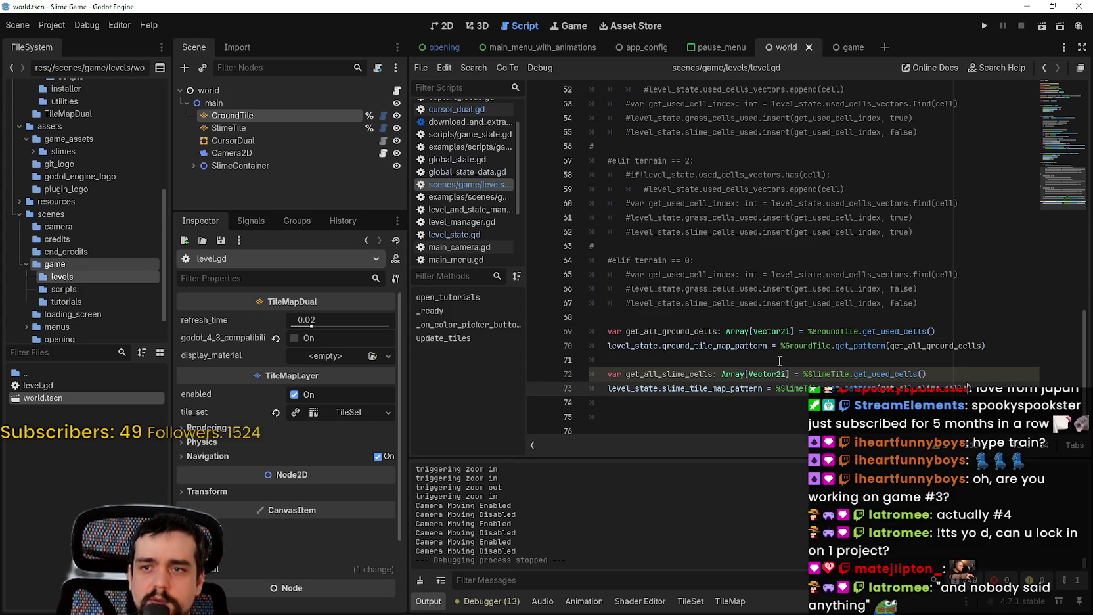
pyautogui.scroll(3)
pyautogui.scroll(3)
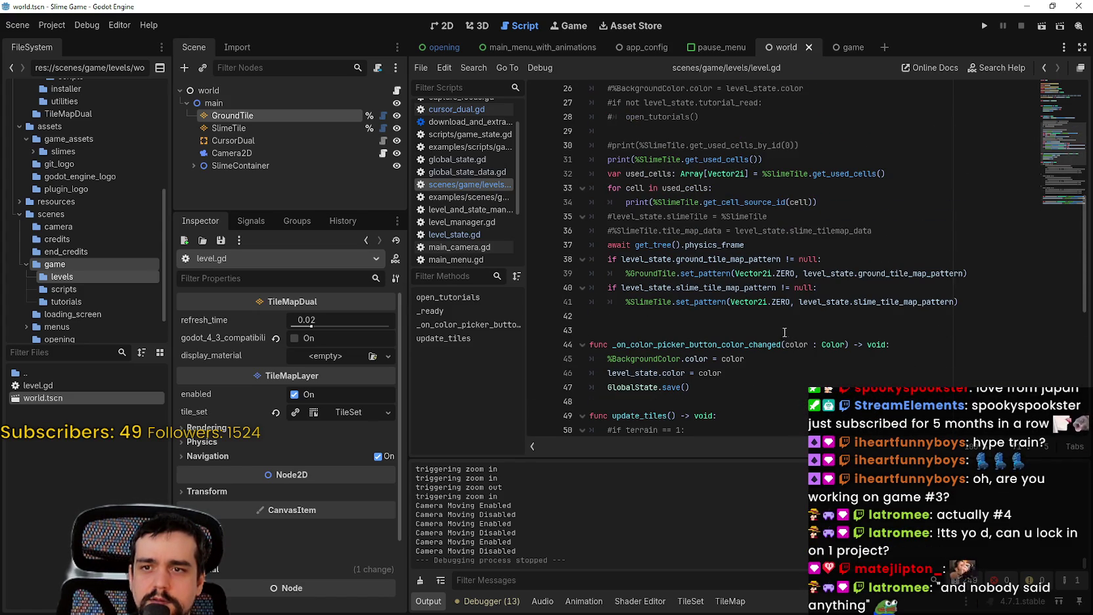
pyautogui.scroll(-3)
pyautogui.click(988, 25)
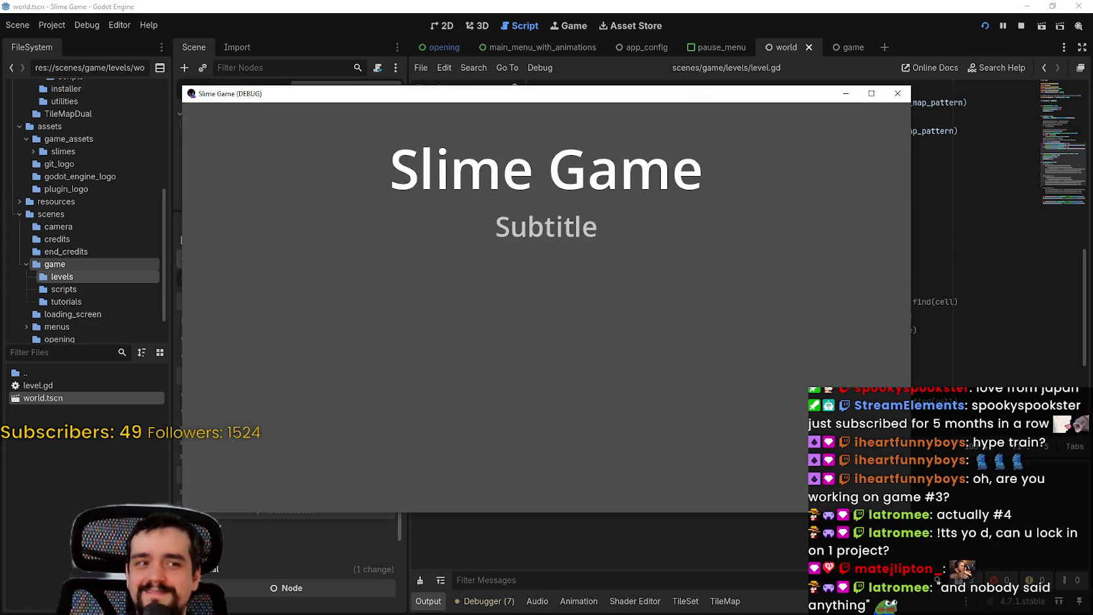
# Step: Start a new game and paint a green slime trail and a blue water trail
pyautogui.click(568, 282)
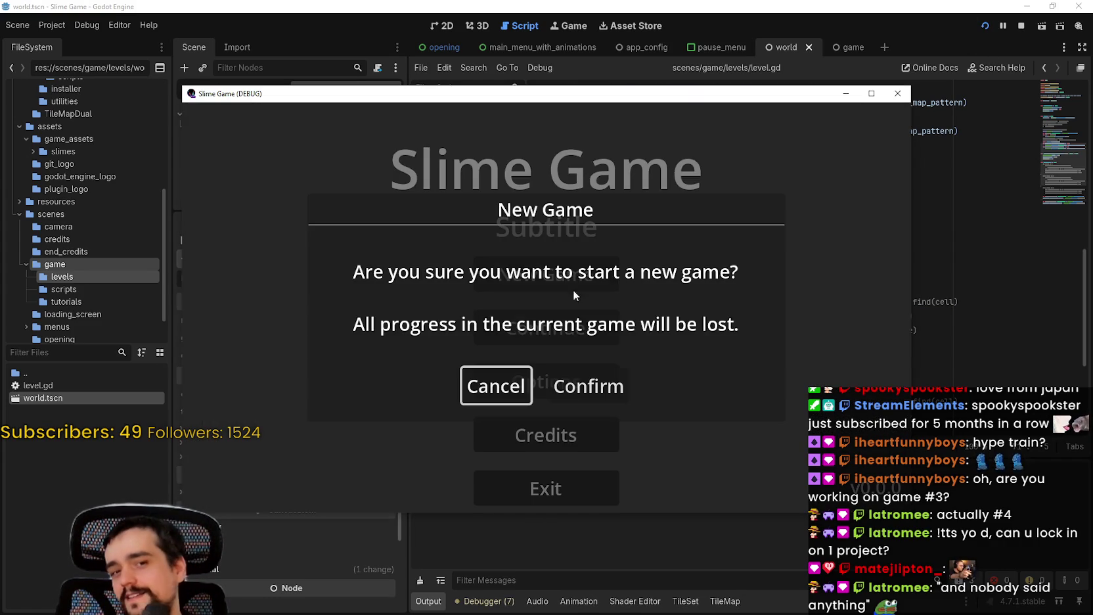
pyautogui.click(590, 385)
pyautogui.scroll(-3)
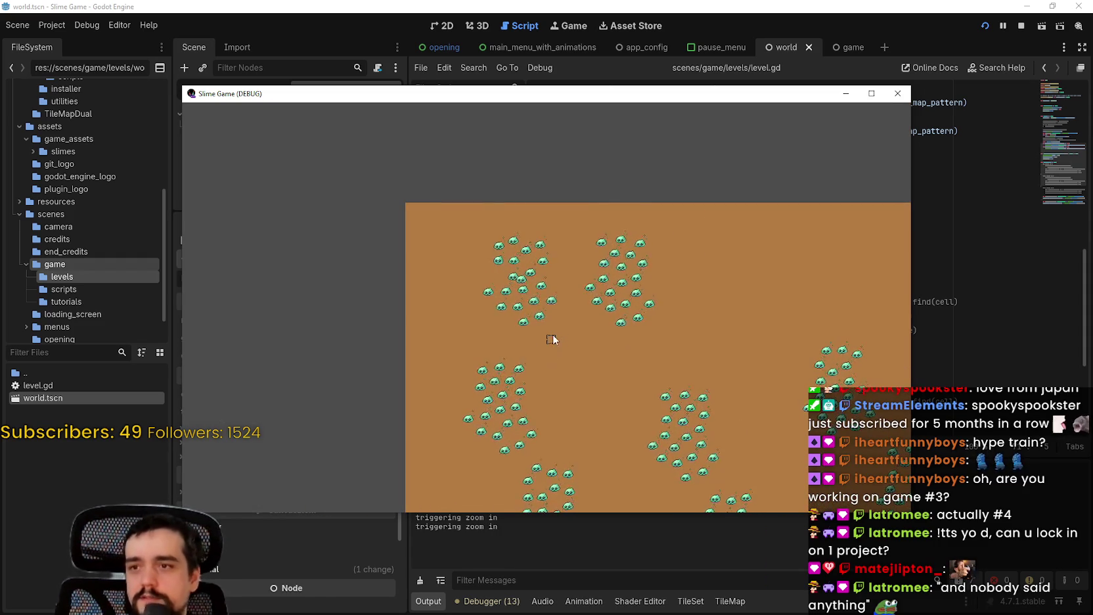
pyautogui.moveTo(557, 329); pyautogui.dragTo(709, 324)
pyautogui.scroll(3)
pyautogui.scroll(3)
pyautogui.scroll(-3)
pyautogui.moveTo(736, 425); pyautogui.dragTo(459, 256)
pyautogui.scroll(3)
pyautogui.scroll(-3)
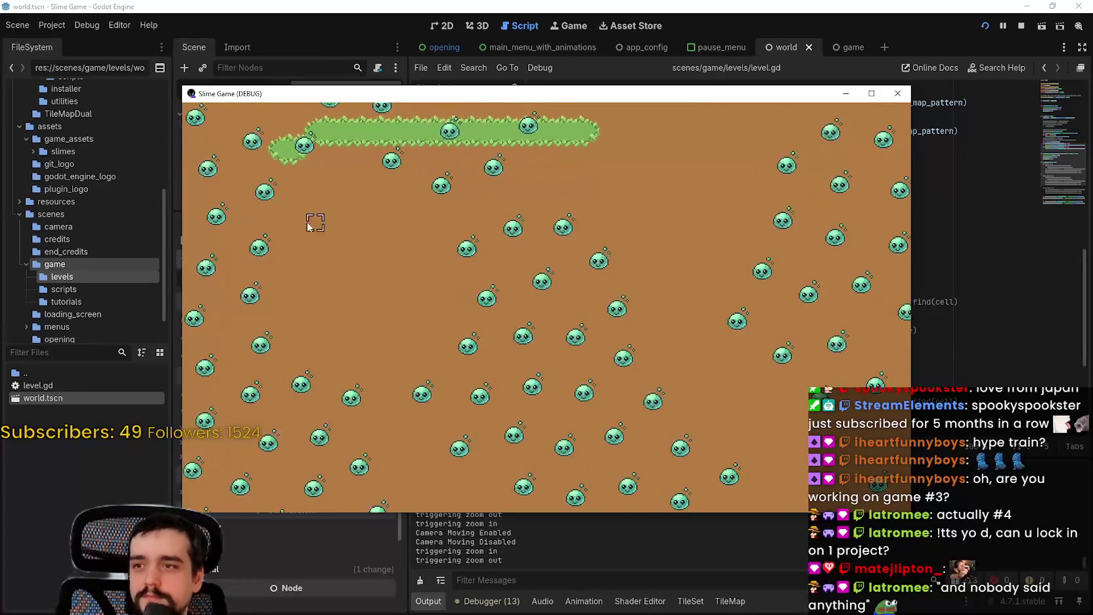
pyautogui.moveTo(293, 221); pyautogui.dragTo(594, 243)
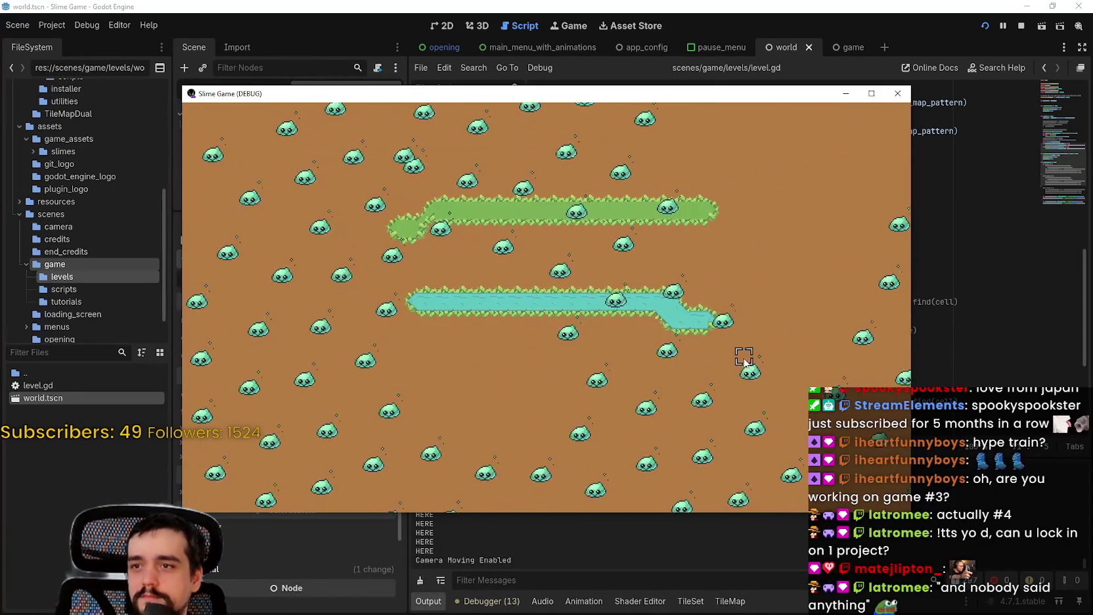
# Step: Exit to the main menu, continue the saved level to check the trails, then stop the game
pyautogui.press('Escape')
pyautogui.click(569, 384)
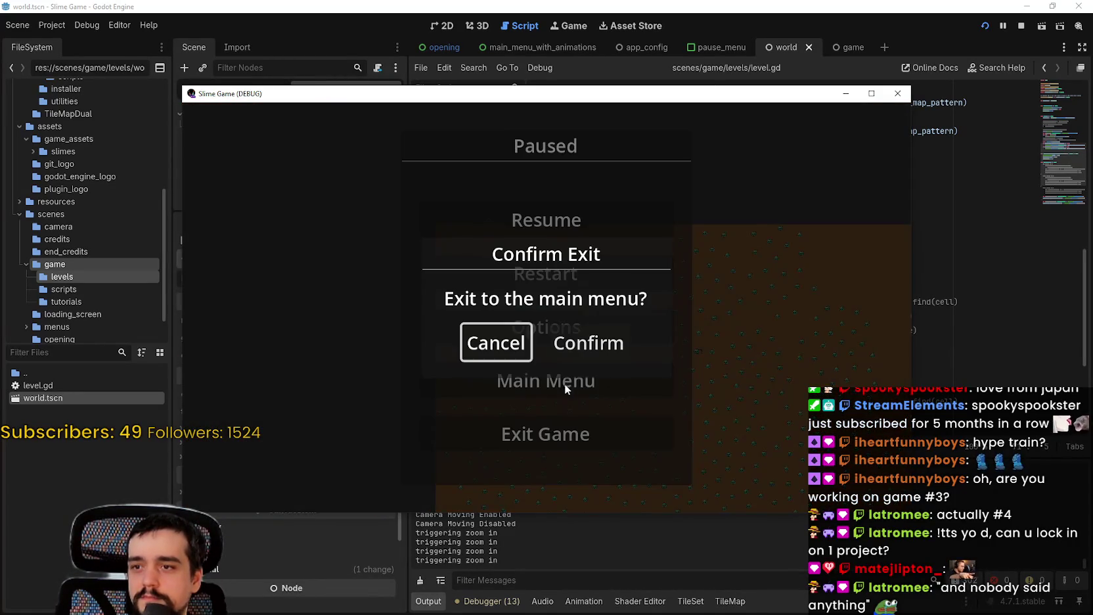
pyautogui.click(574, 355)
pyautogui.click(569, 328)
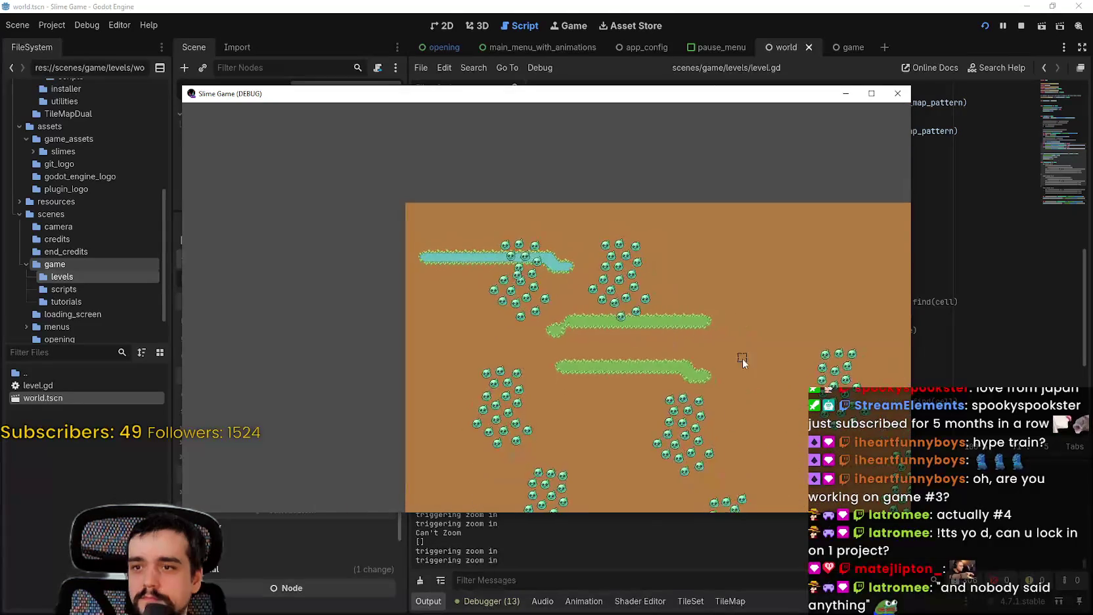
pyautogui.scroll(-3)
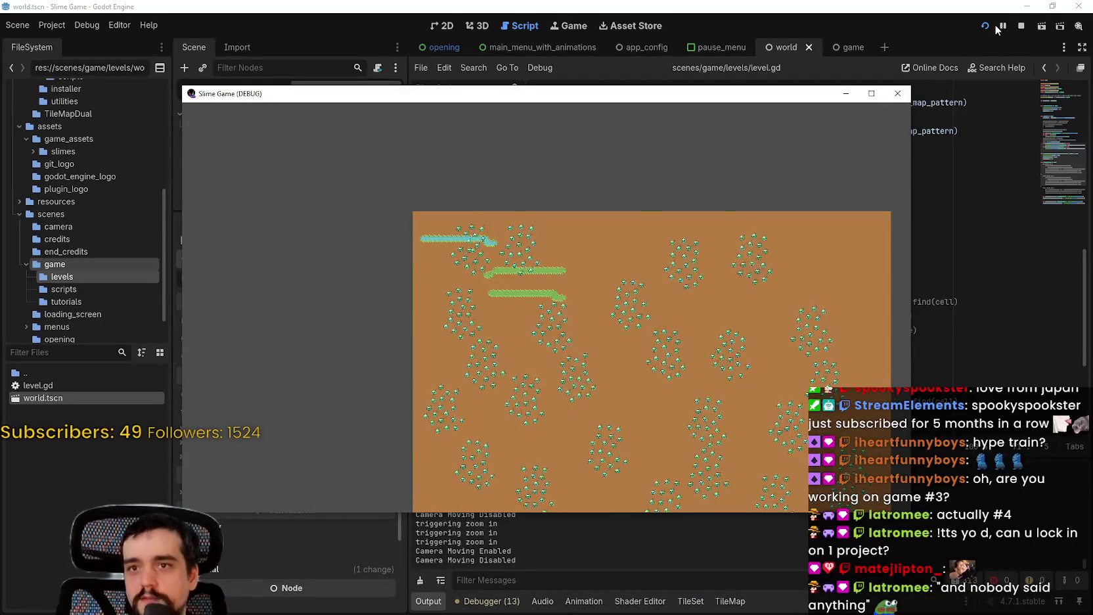
pyautogui.click(1021, 26)
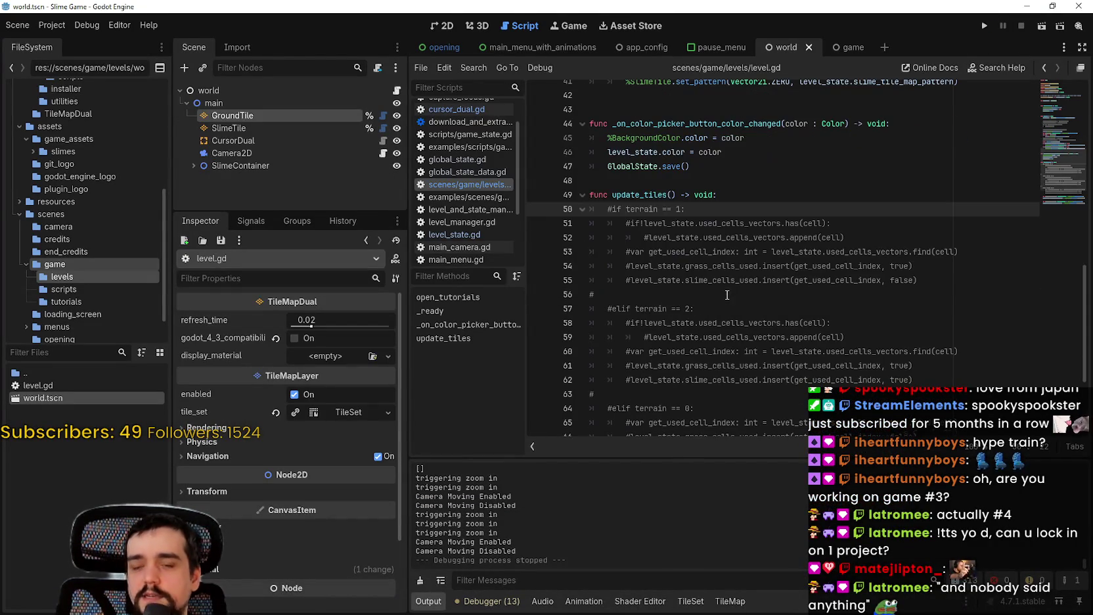
# Step: Comment out line 72's get_all_slime_cells declaration with Ctrl+K and save level.gd
pyautogui.click(730, 299)
pyautogui.scroll(-3)
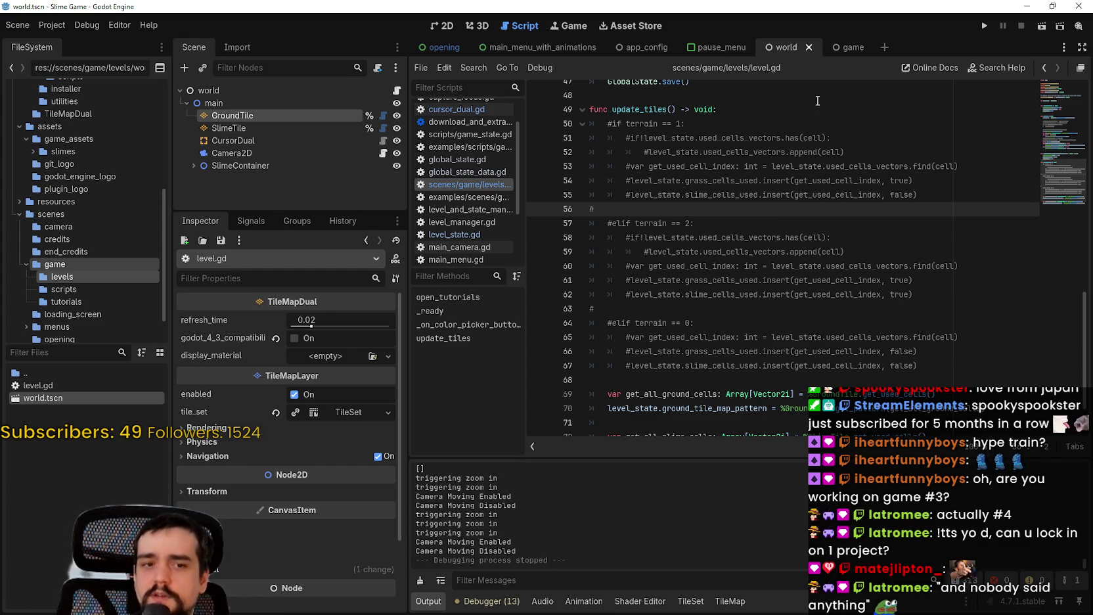
pyautogui.scroll(3)
pyautogui.scroll(-3)
pyautogui.click(765, 316)
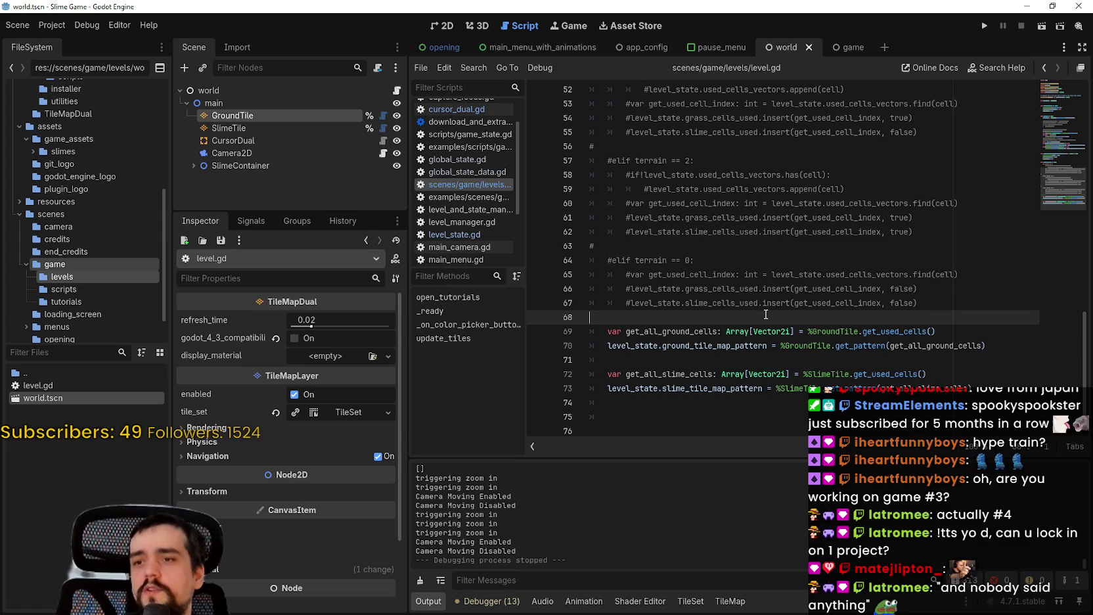
pyautogui.click(861, 394)
pyautogui.press('Up')
pyautogui.hotkey('ctrl', 'k')
pyautogui.hotkey('ctrl', 's')
pyautogui.moveTo(938, 331); pyautogui.dragTo(653, 318)
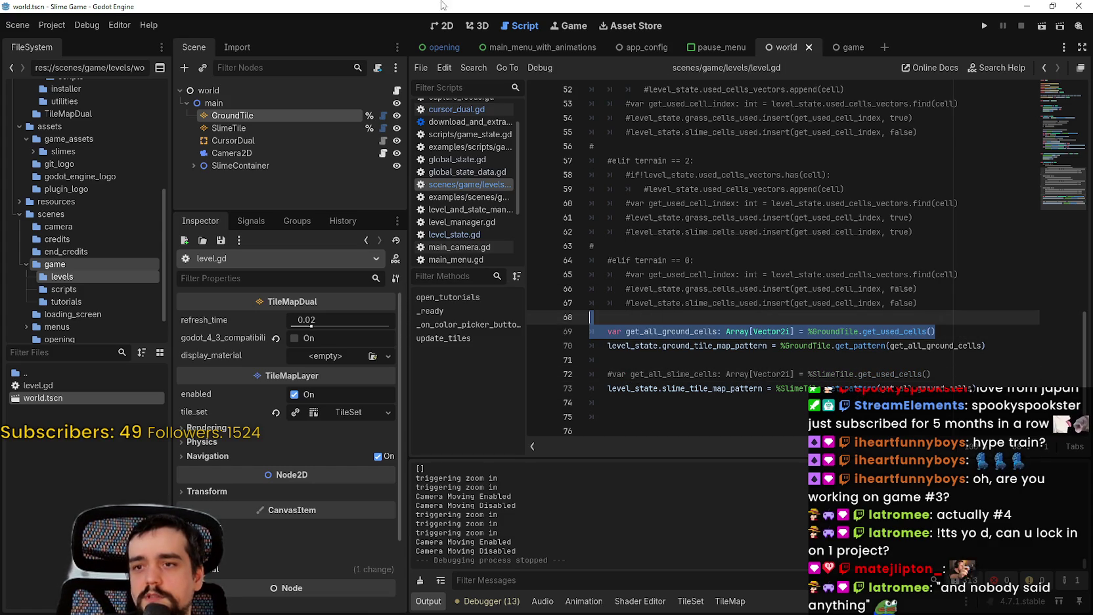
pyautogui.click(440, 27)
# Step: Zoom and pan the world scene to frame the tile map, then run the project
pyautogui.scroll(-3)
pyautogui.rightClick(581, 302)
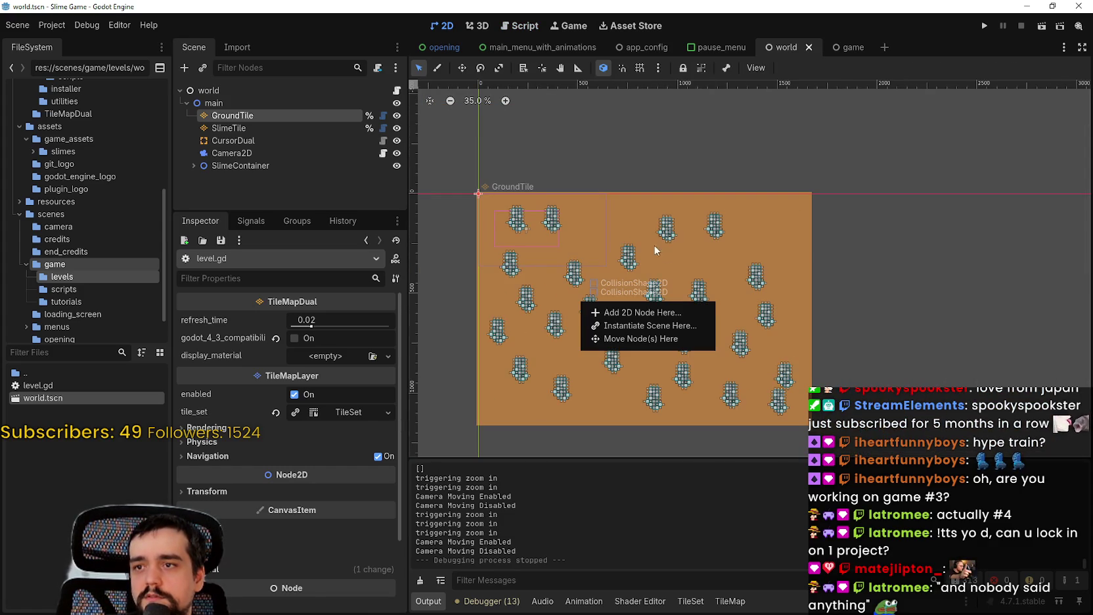
pyautogui.scroll(3)
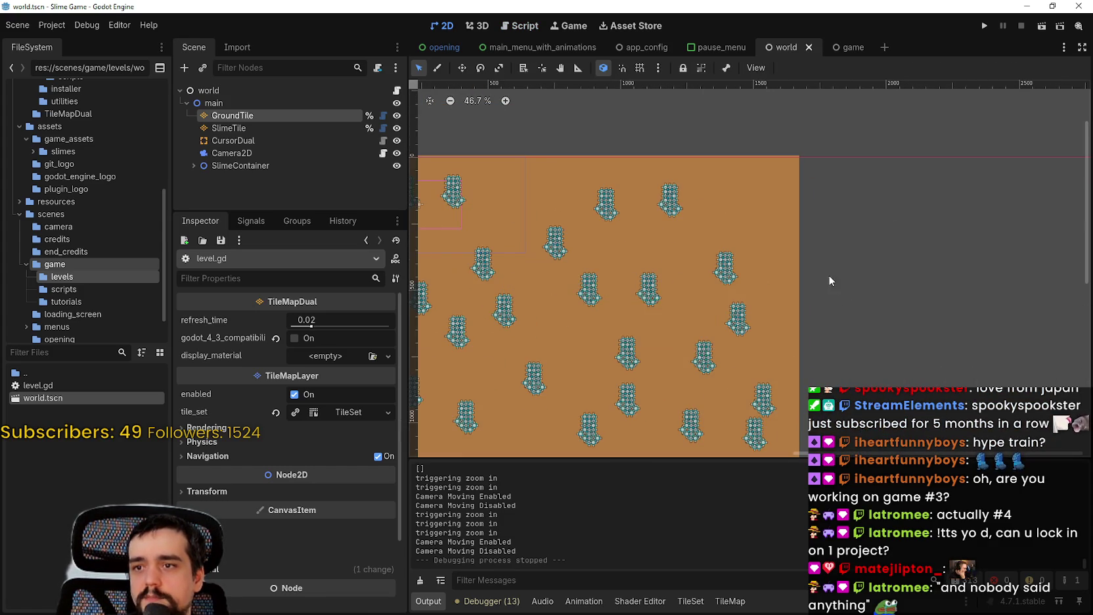
pyautogui.scroll(3)
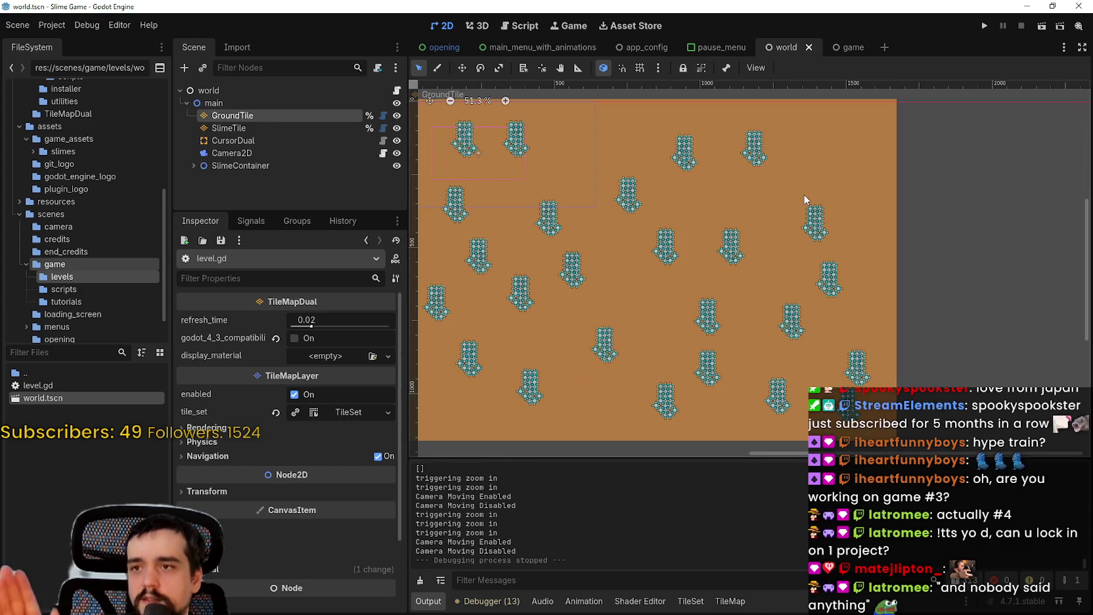
pyautogui.moveTo(802, 193); pyautogui.dragTo(857, 253)
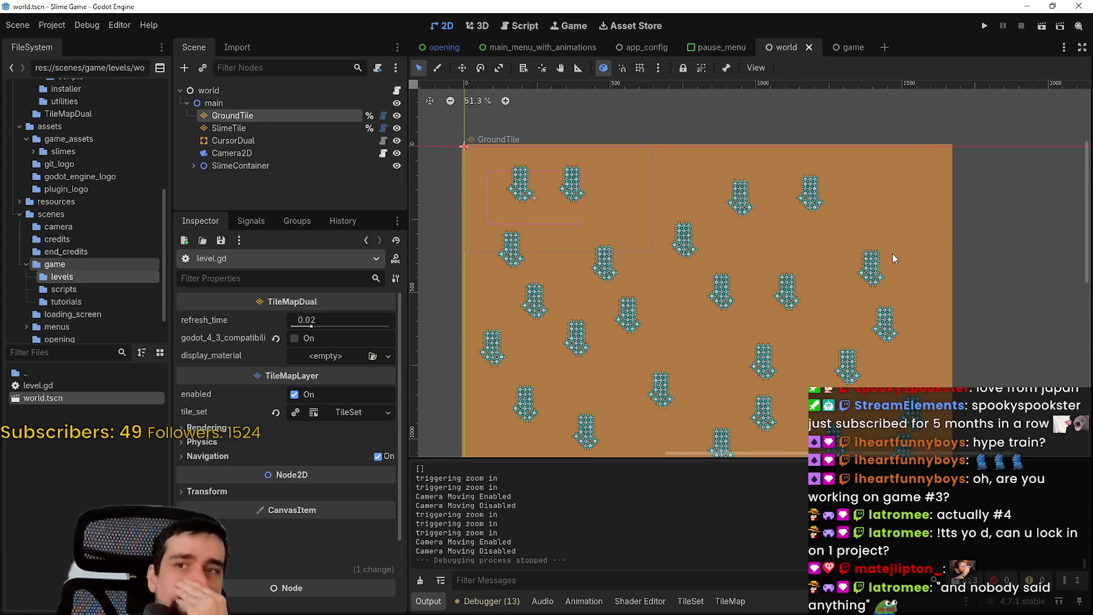
pyautogui.click(984, 25)
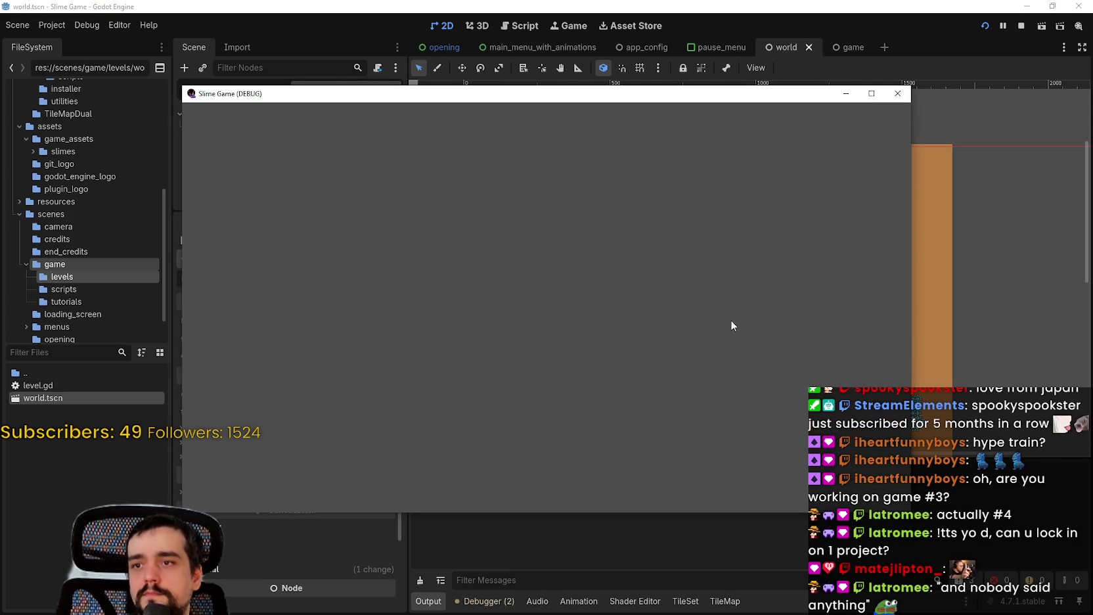
# Step: Start a new game in a maximized window and paint a cyan water trail and a long water pool
pyautogui.click(543, 274)
pyautogui.click(620, 371)
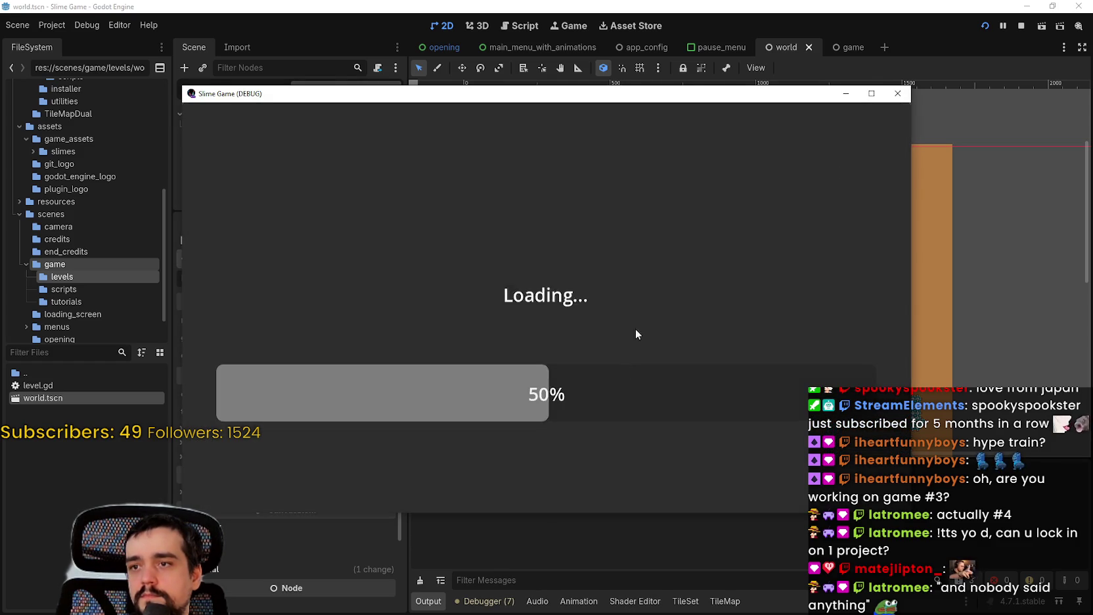
pyautogui.click(871, 93)
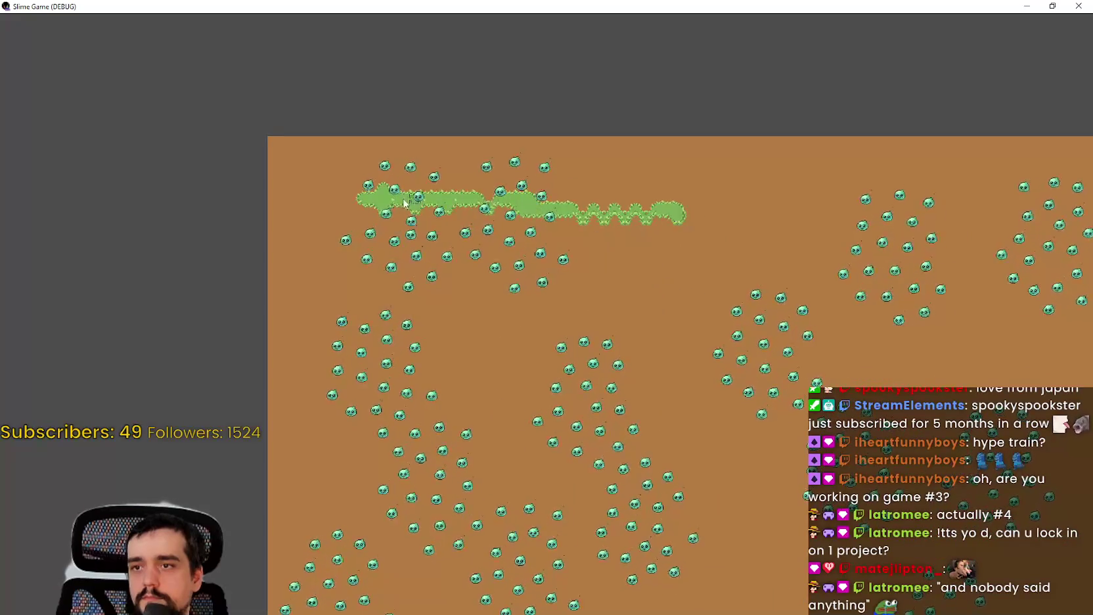
pyautogui.moveTo(414, 244); pyautogui.dragTo(560, 253)
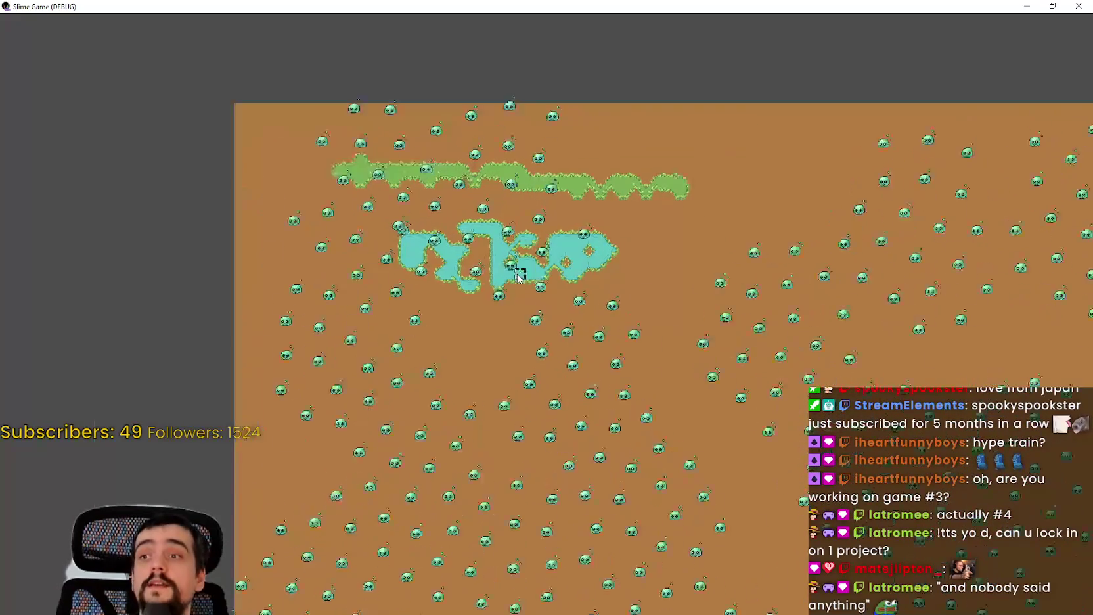
pyautogui.scroll(3)
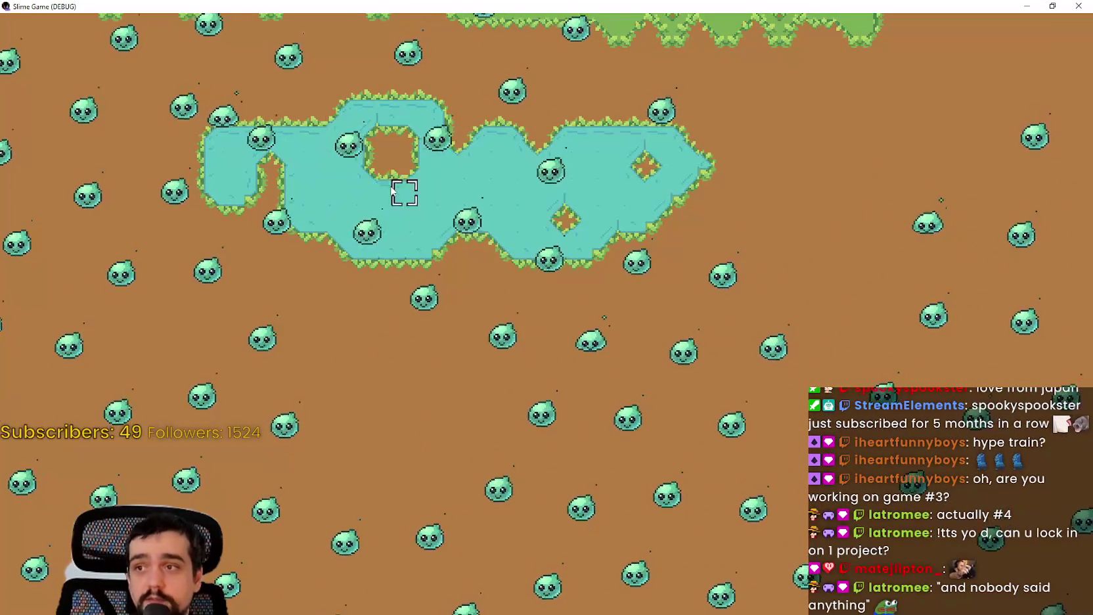
pyautogui.press('d')
pyautogui.scroll(-3)
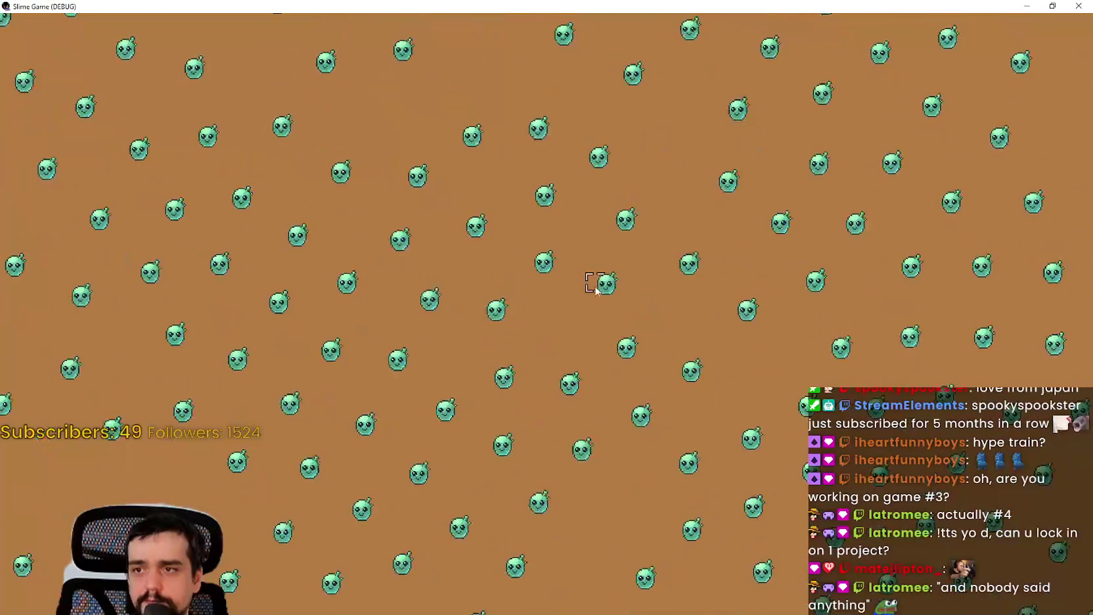
pyautogui.moveTo(312, 257); pyautogui.dragTo(547, 344)
# Step: Pan around the map to view the pools, then pause and choose exit to the main menu
pyautogui.scroll(3)
pyautogui.scroll(-3)
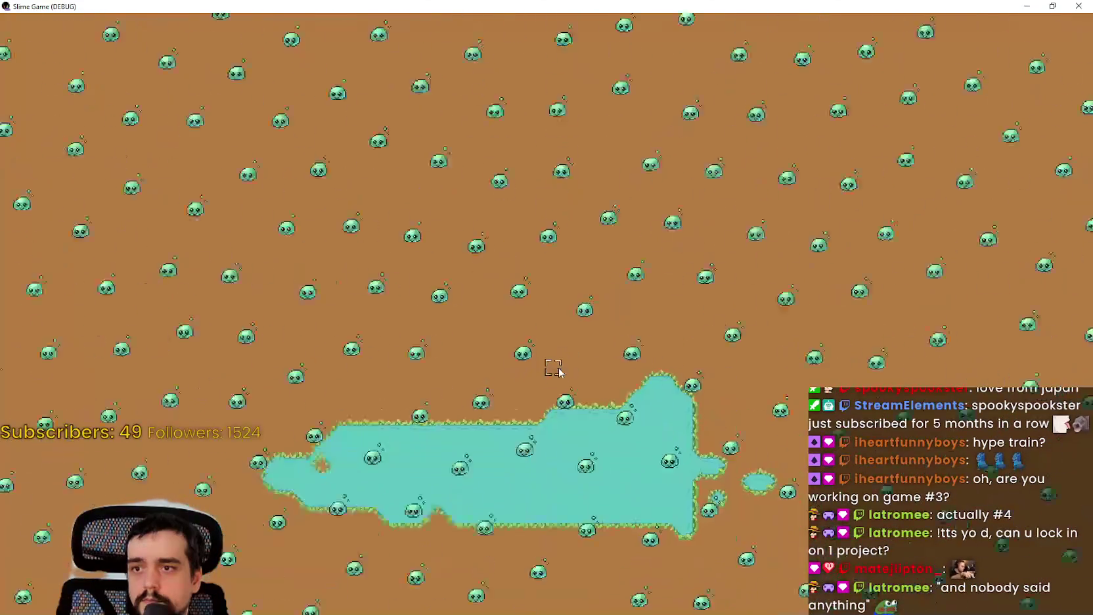
pyautogui.scroll(3)
pyautogui.scroll(-3)
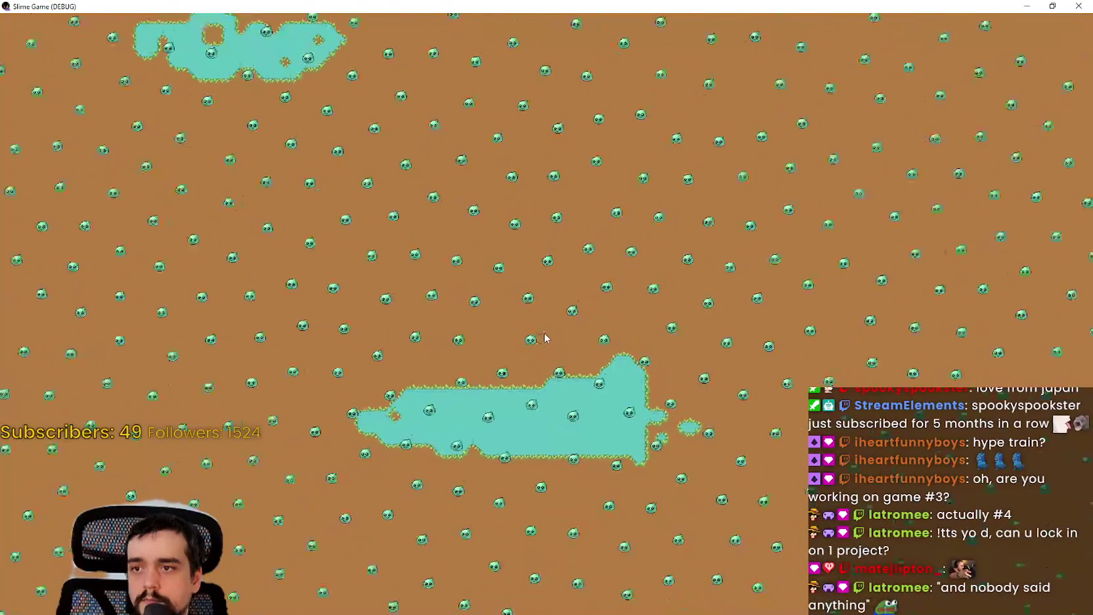
pyautogui.scroll(-3)
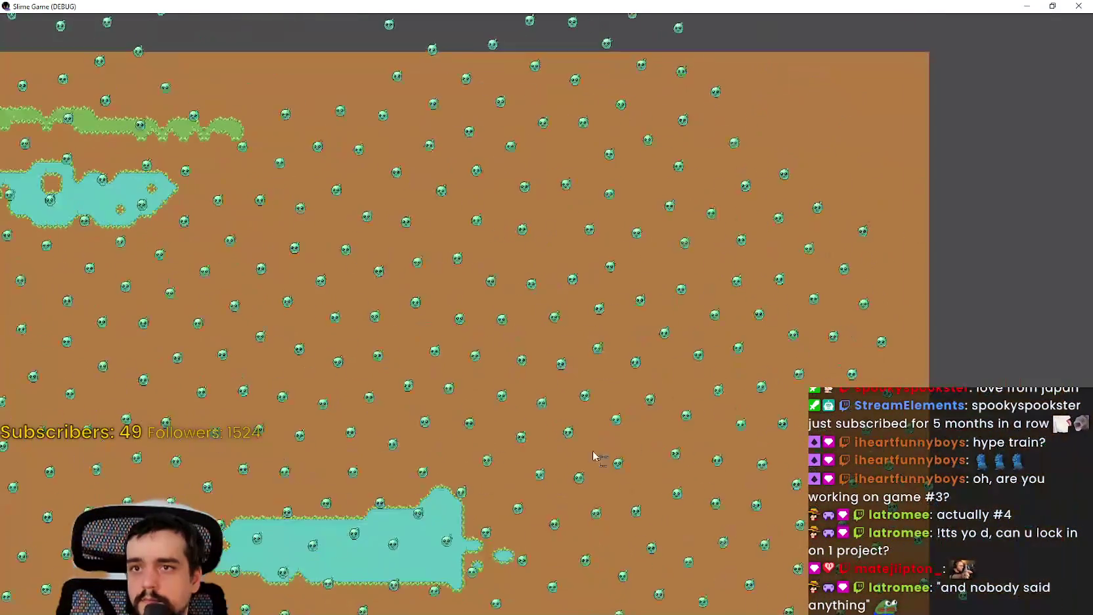
pyautogui.press('s')
pyautogui.scroll(3)
pyautogui.press('w')
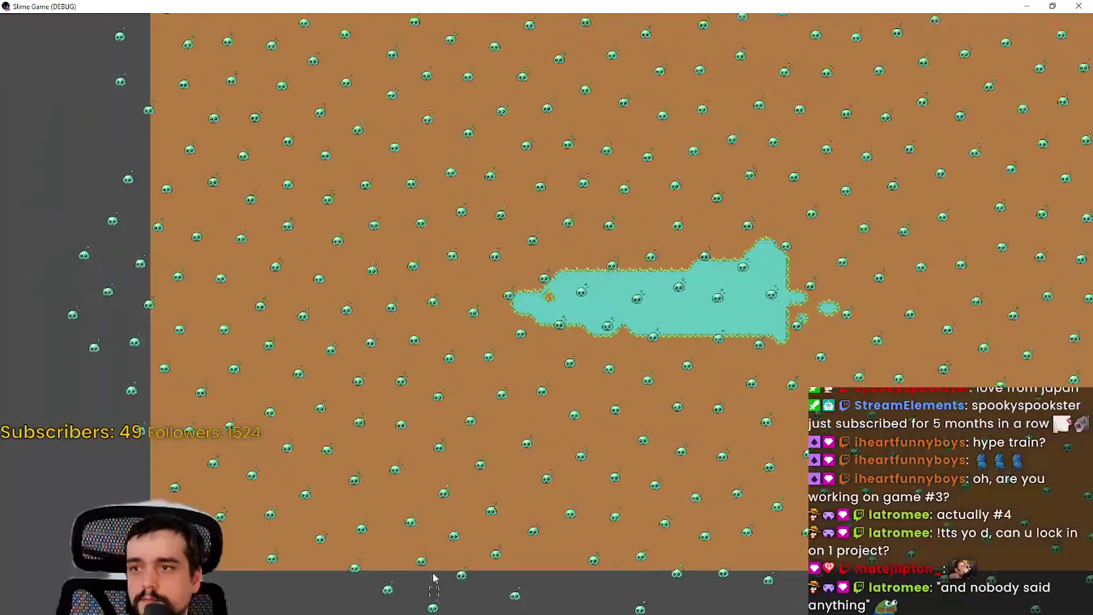
pyautogui.scroll(3)
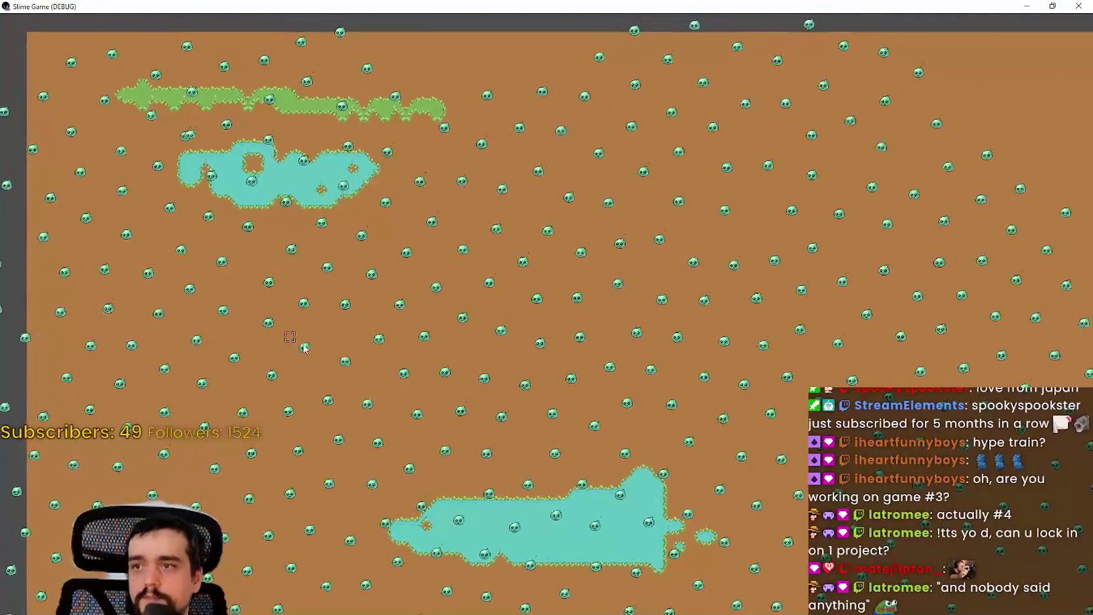
pyautogui.press('d')
pyautogui.press('s')
pyautogui.press('Escape')
pyautogui.click(453, 407)
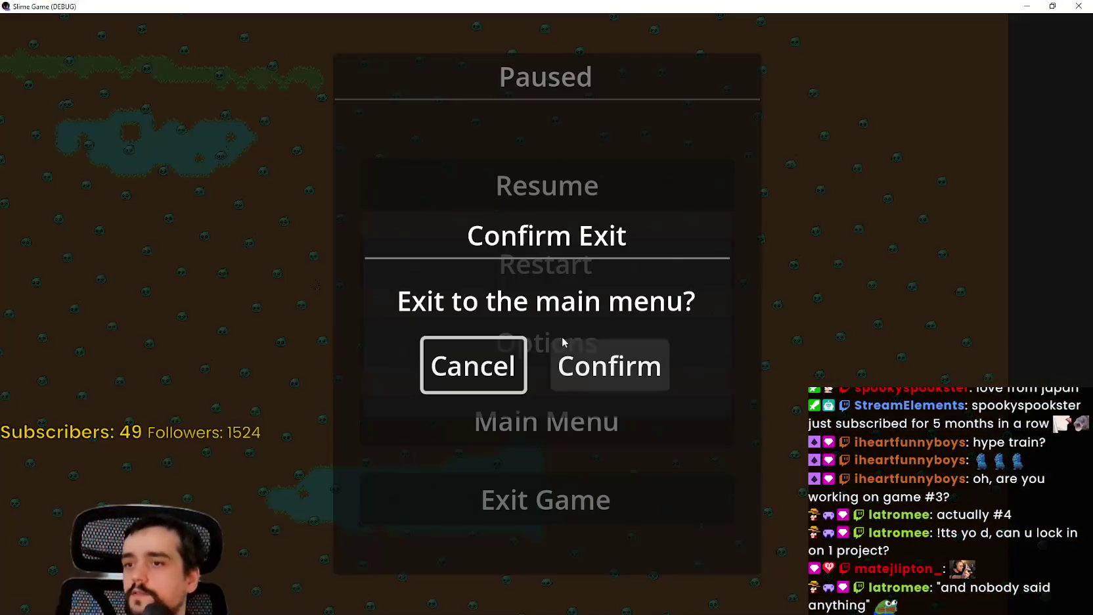
# Step: Confirm returning to the main menu, start a new game, and pan over the restored pools
pyautogui.click(556, 366)
pyautogui.click(555, 277)
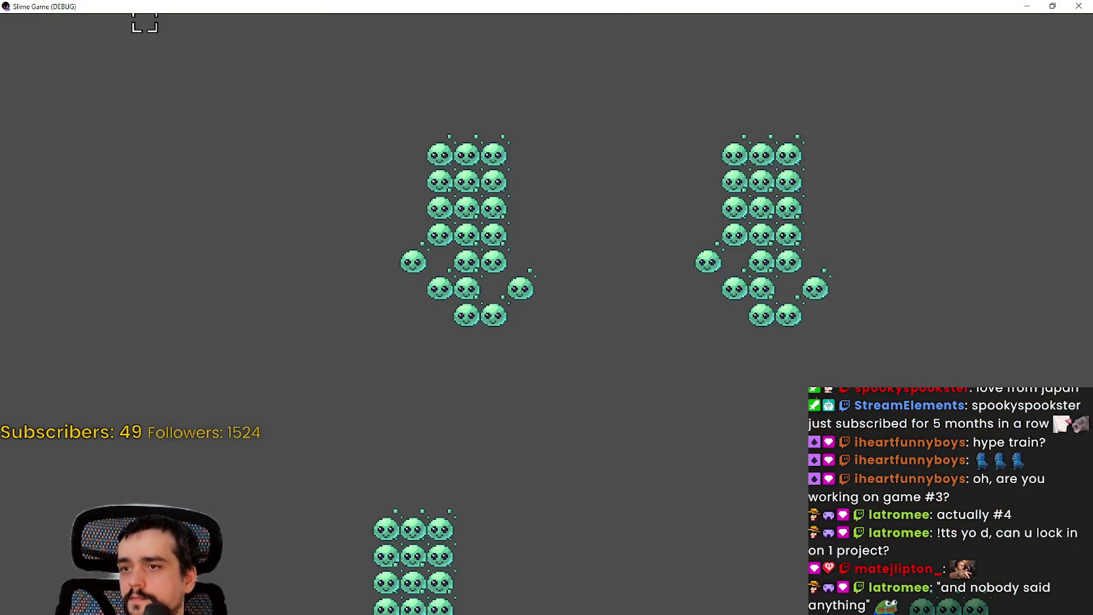
pyautogui.scroll(3)
pyautogui.scroll(-3)
pyautogui.press('d')
pyautogui.press('s')
pyautogui.scroll(3)
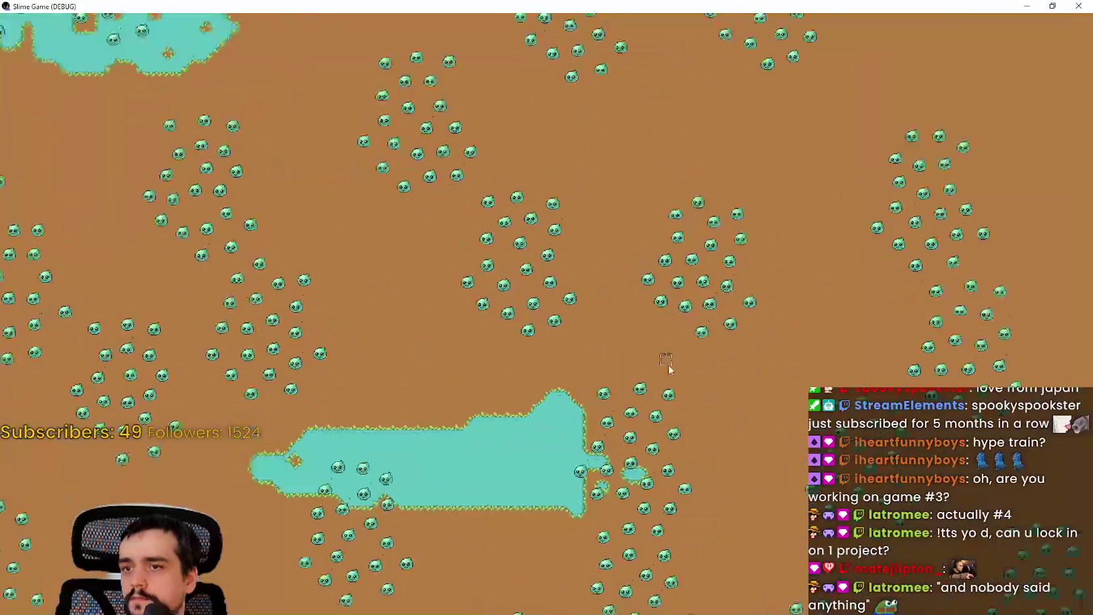
pyautogui.scroll(-3)
# Step: Exit to the main menu again, start another new game, recheck the pools, and restore the window
pyautogui.press('Escape')
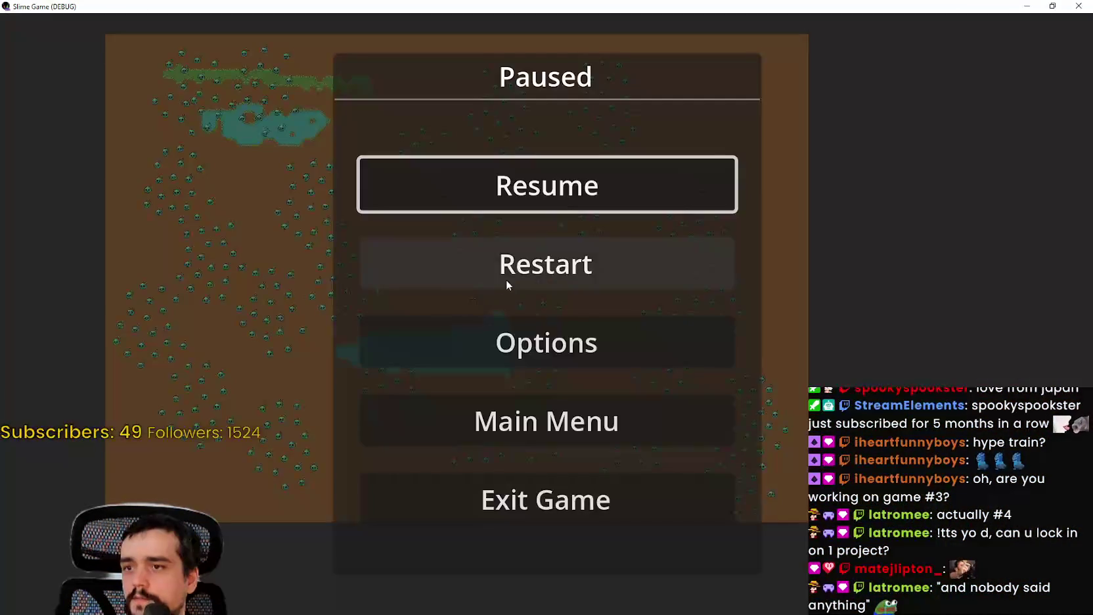
pyautogui.click(595, 425)
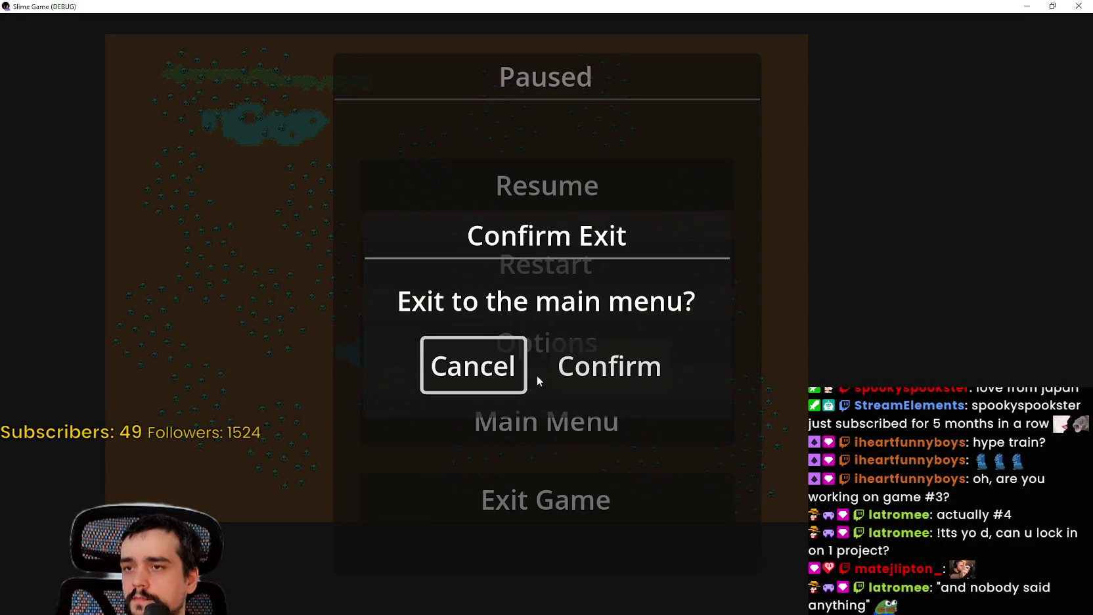
pyautogui.click(591, 368)
pyautogui.click(576, 344)
pyautogui.scroll(-3)
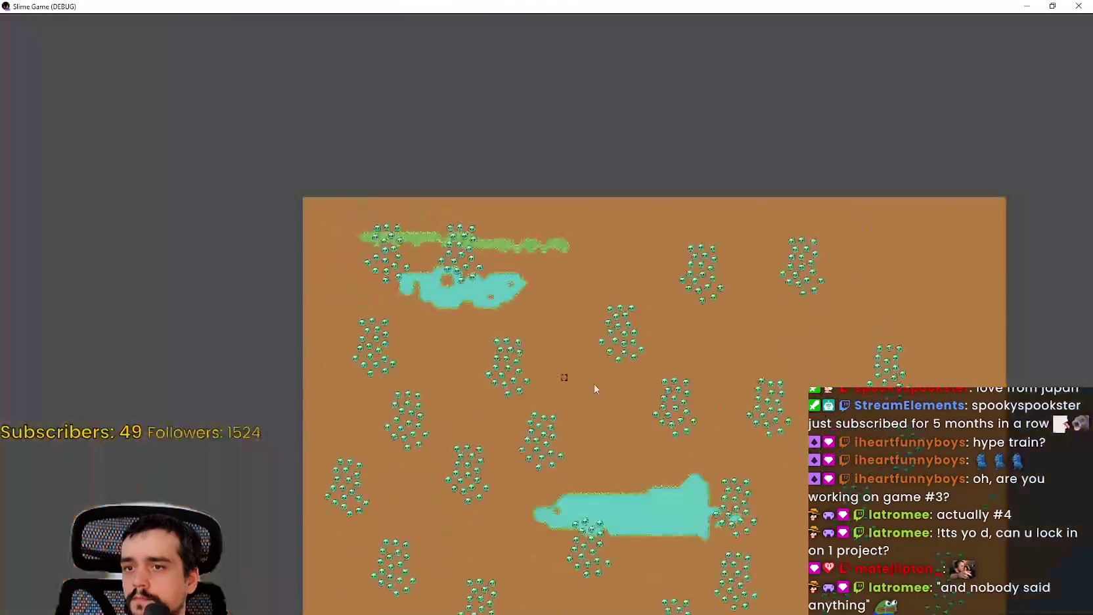
pyautogui.scroll(3)
pyautogui.scroll(-3)
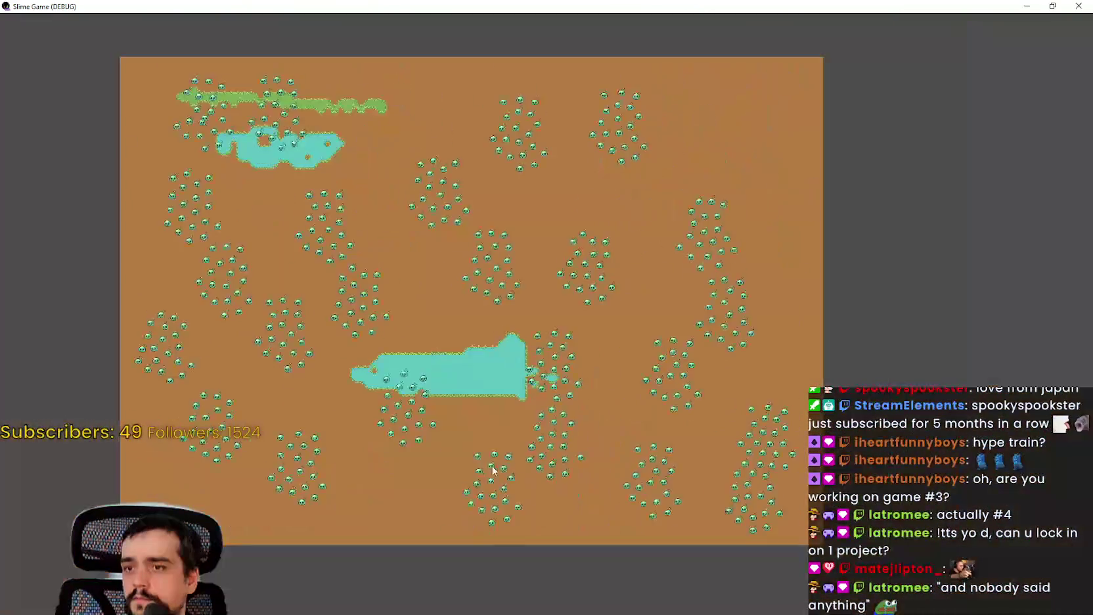
pyautogui.scroll(3)
pyautogui.press('a')
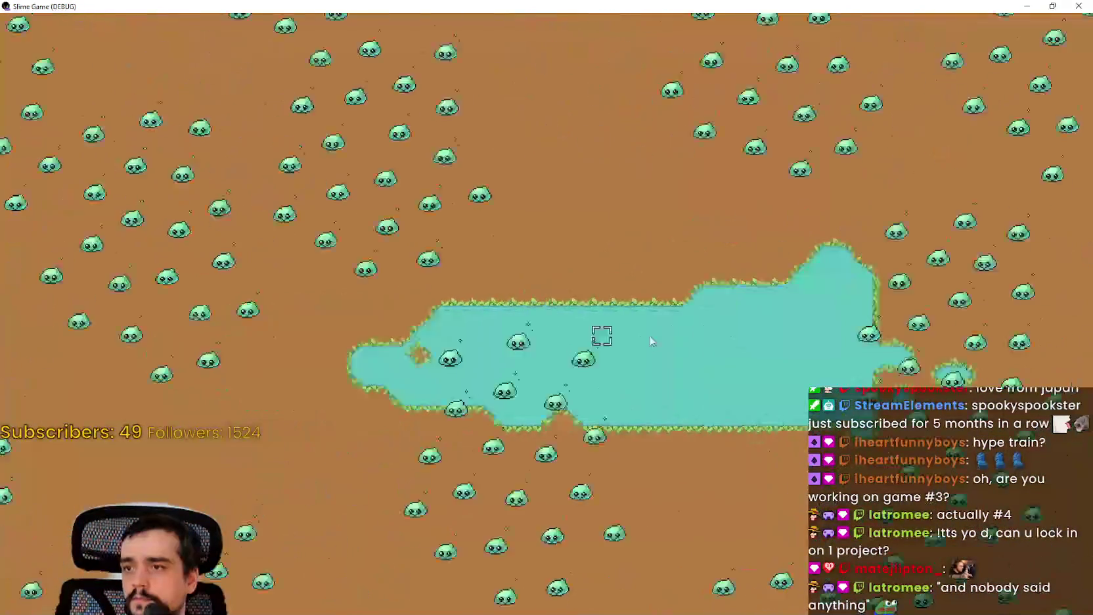
pyautogui.press('w')
pyautogui.scroll(-3)
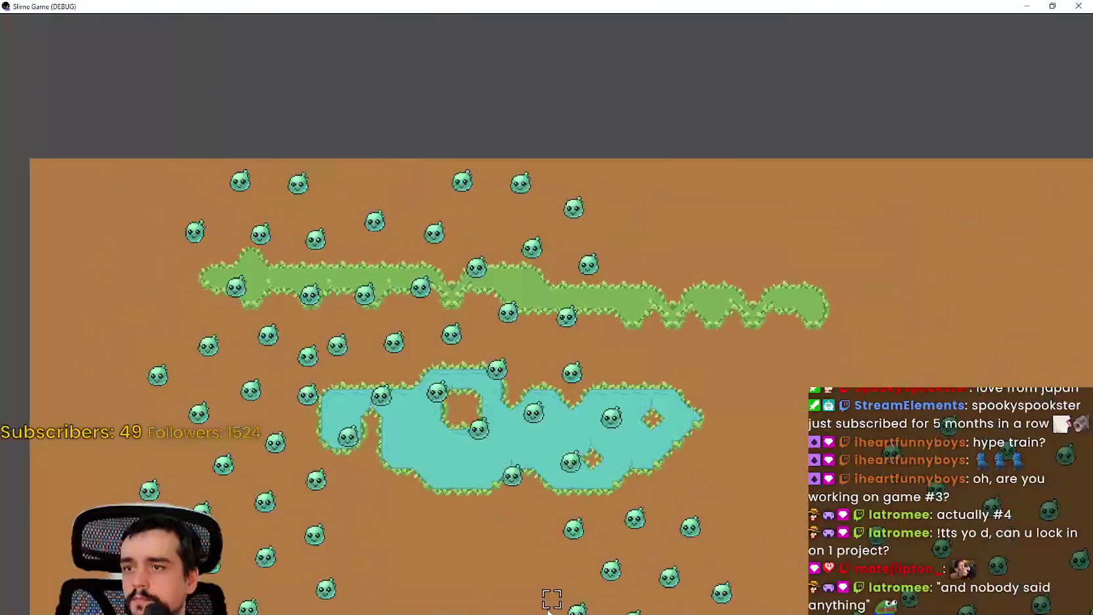
pyautogui.scroll(3)
pyautogui.click(1053, 6)
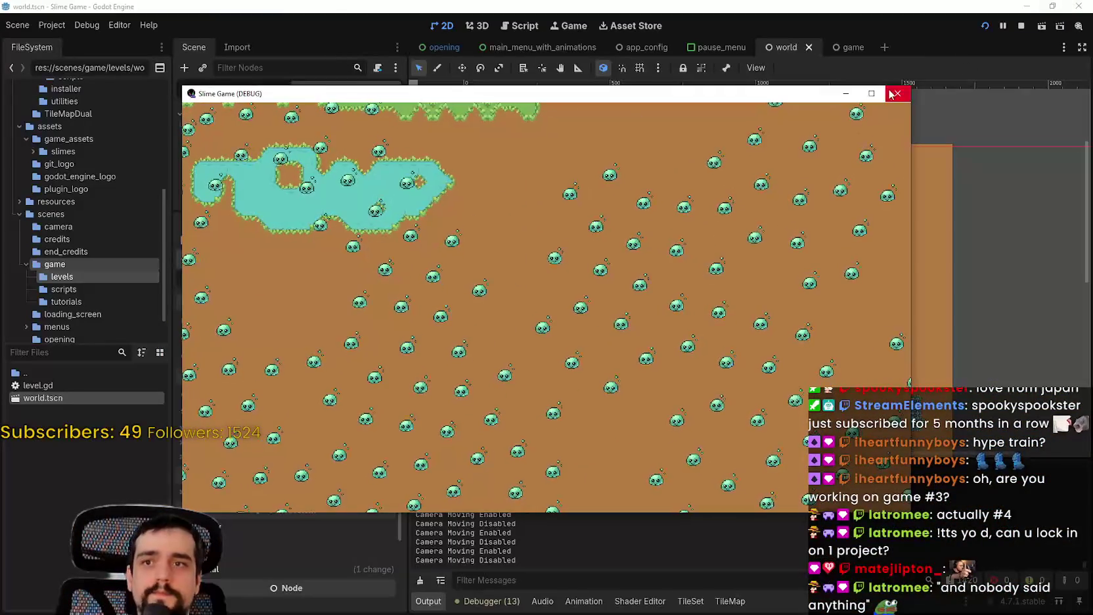
# Step: Close the Slime Game debug window, zoom the 2D view, and shrink the Output panel
pyautogui.click(895, 87)
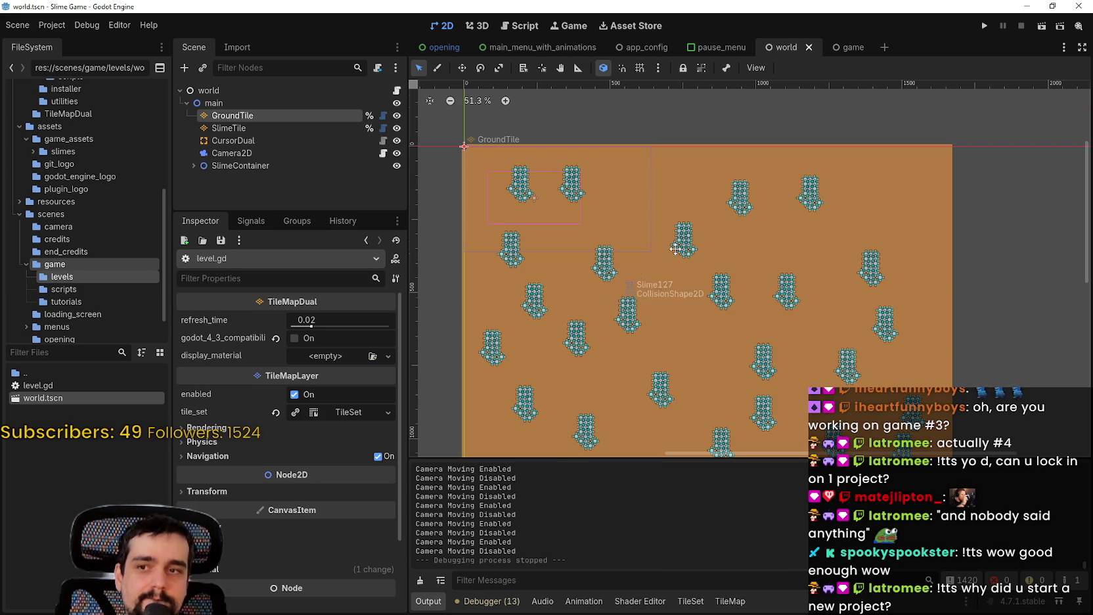
pyautogui.scroll(3)
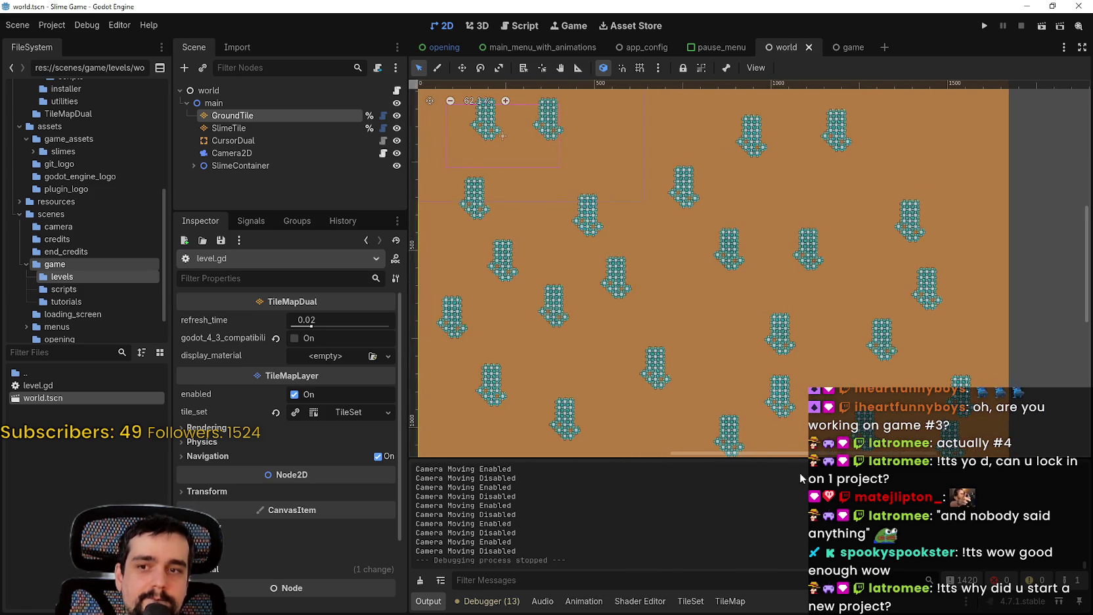
pyautogui.moveTo(798, 460); pyautogui.dragTo(808, 529)
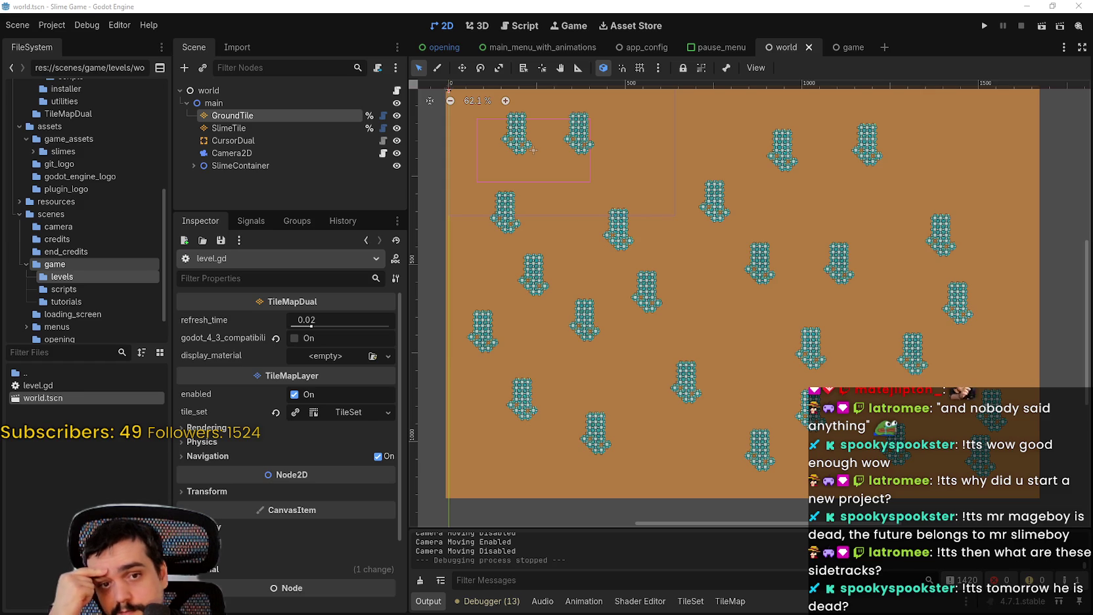
# Step: Zoom the 2D viewport in and out to inspect the dirt ground and slime tiles
pyautogui.scroll(3)
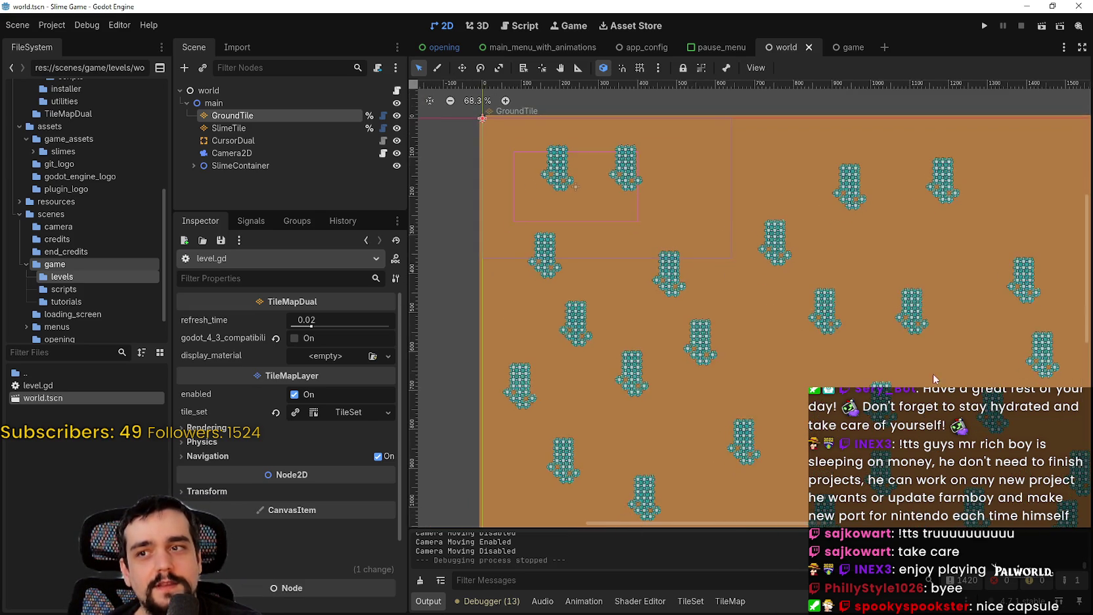
pyautogui.scroll(-3)
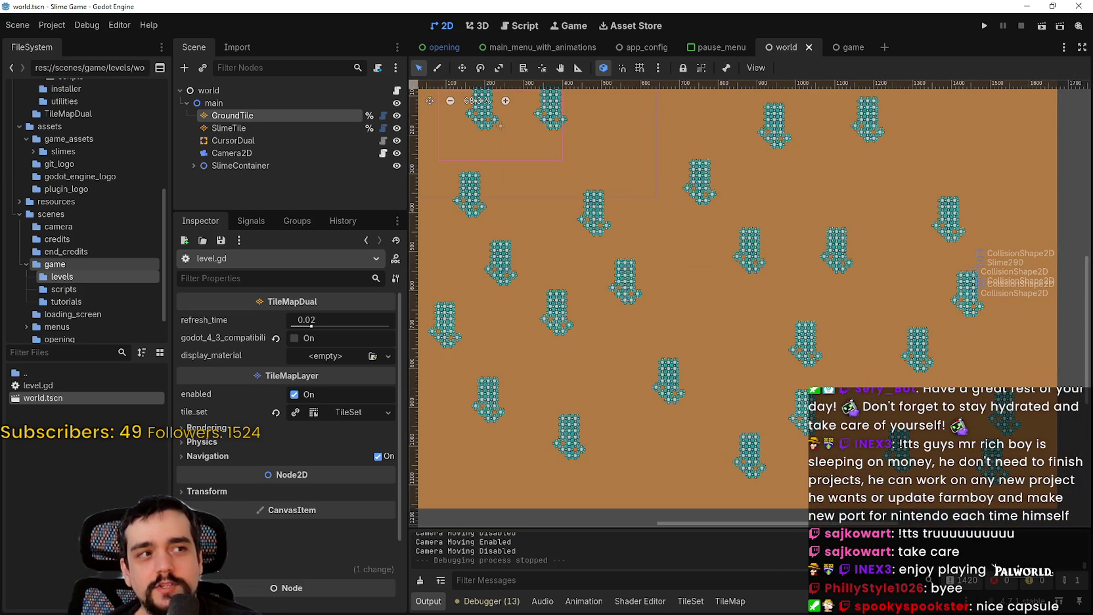